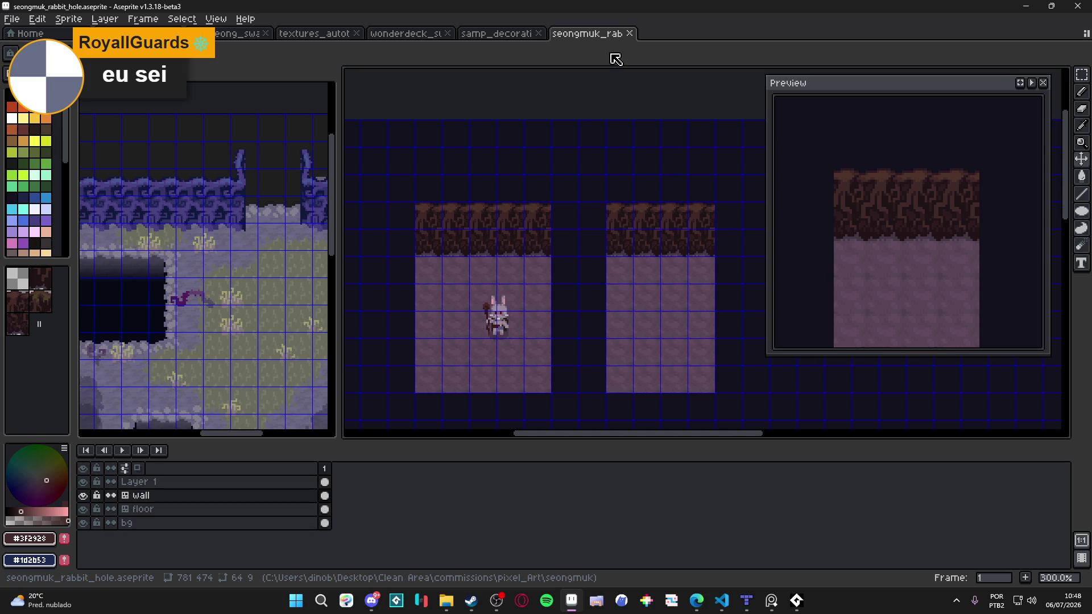
Hide the tile grid, save the rabbit hole file, and bring the Steam store window forward.
key(ctrl+apostrophe)
key(ctrl+s)
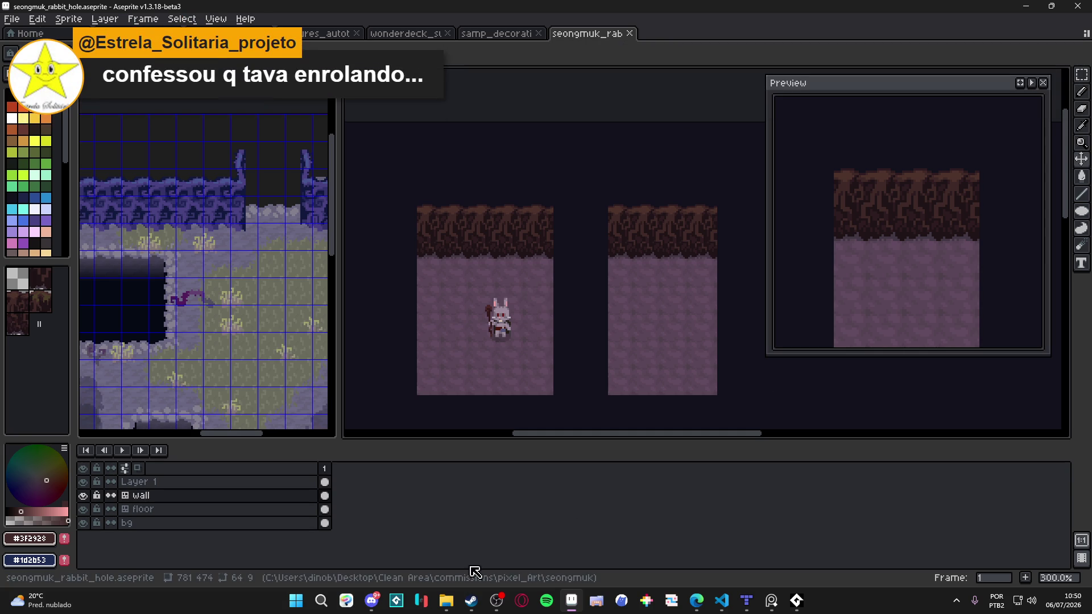
click(480, 610)
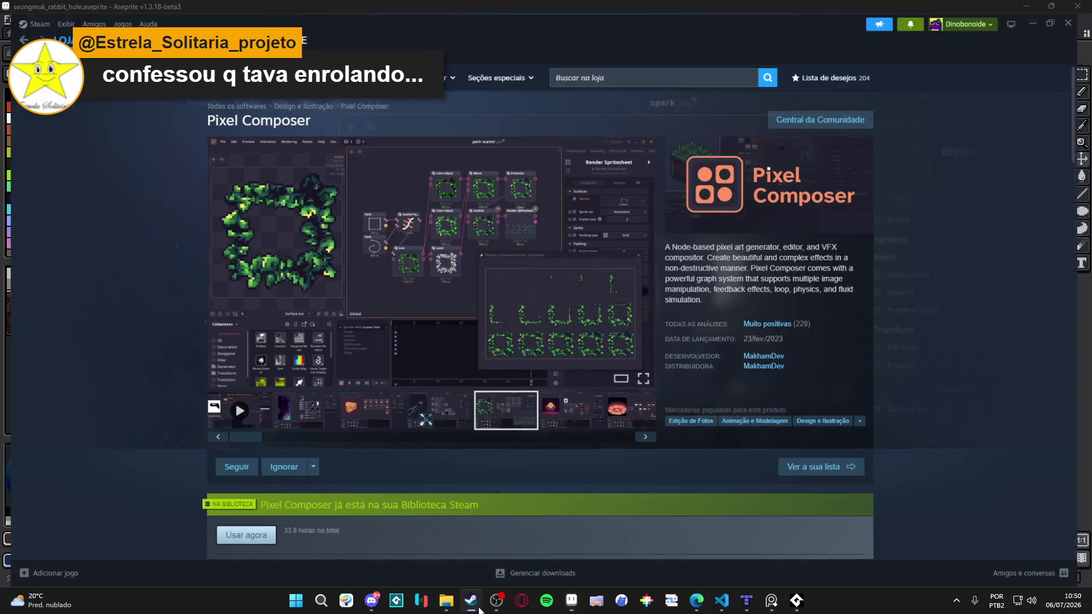
Return to the Animagi store page and browse through its full-size screenshots.
click(494, 609)
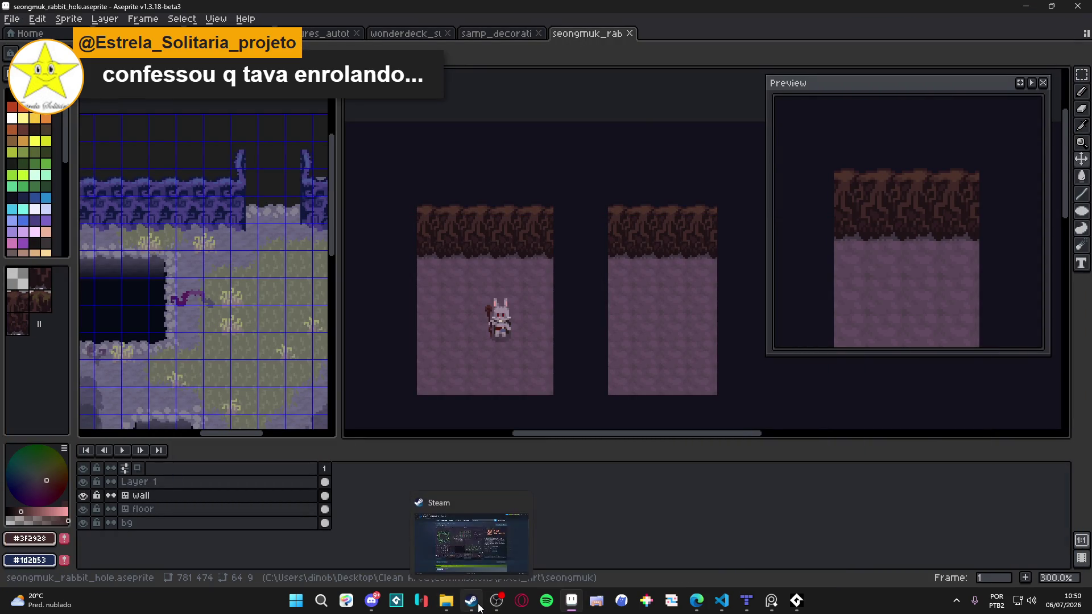
click(471, 601)
key(alt+Tab)
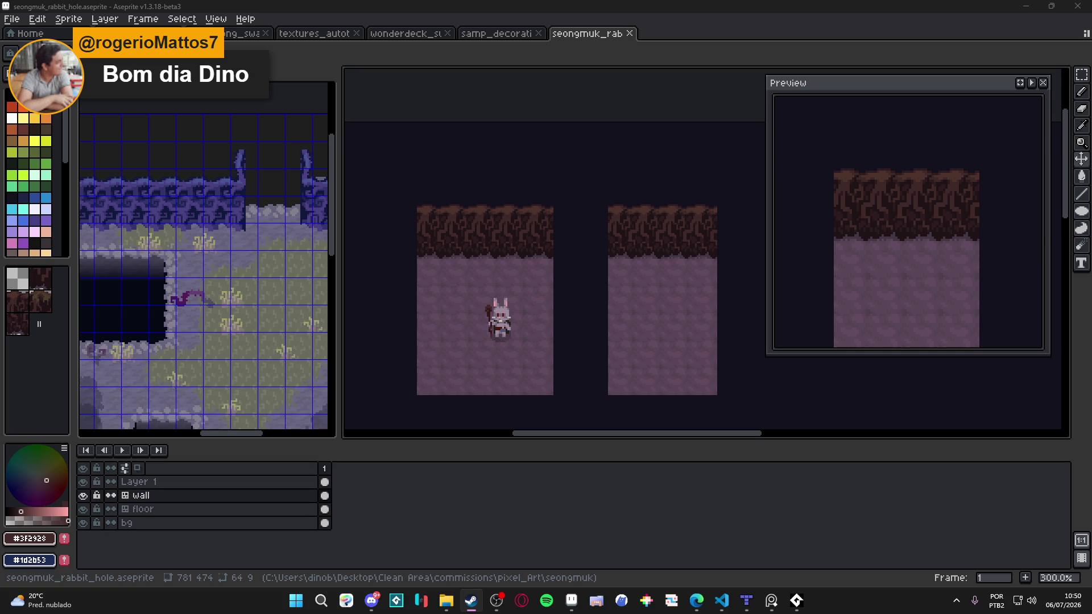
key(alt+Tab)
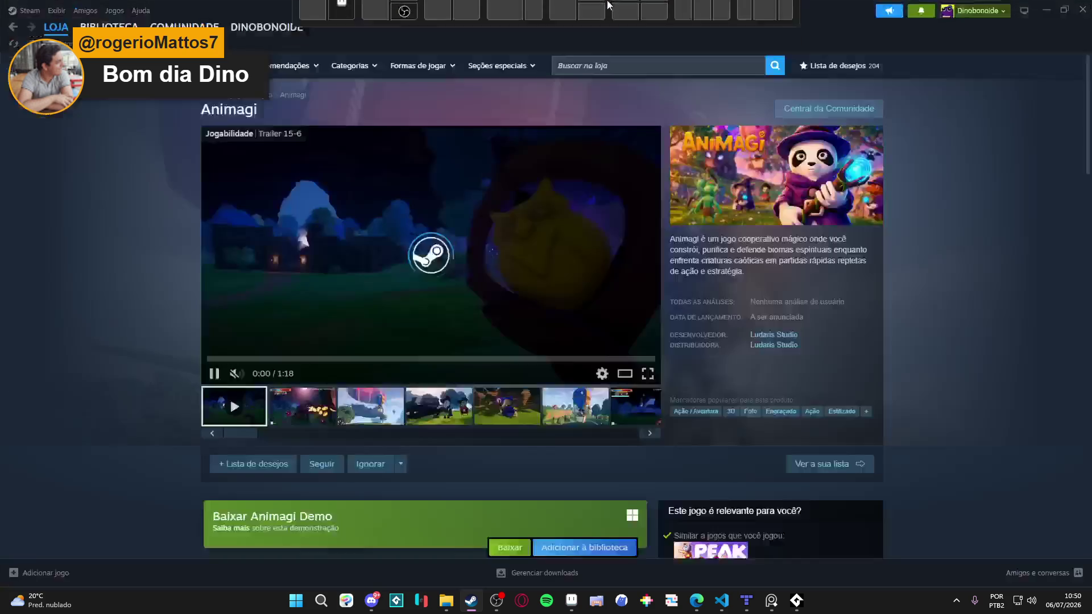
click(523, 328)
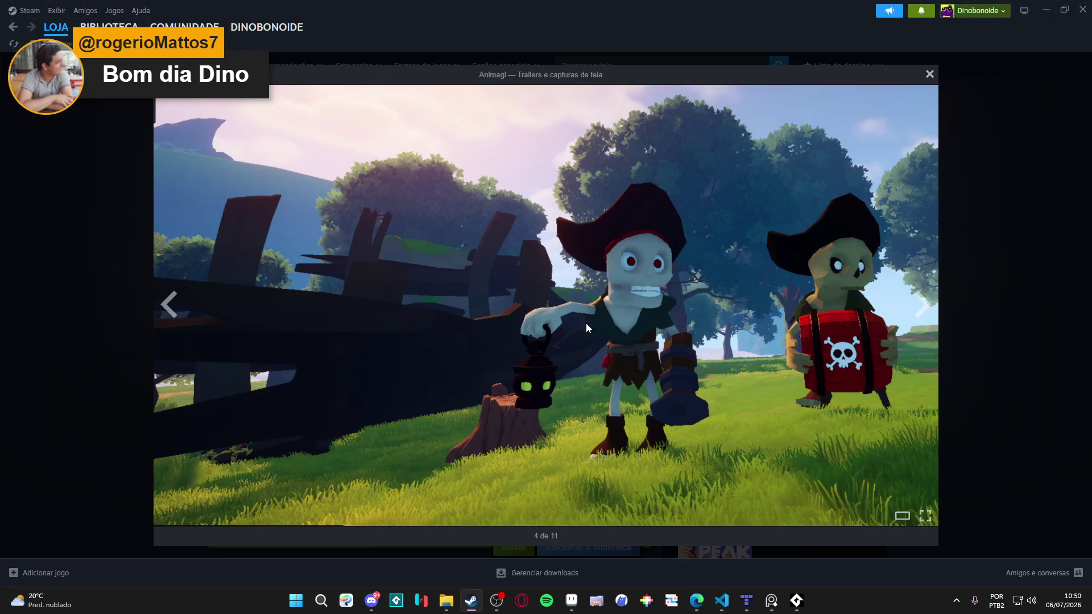
click(926, 313)
click(926, 315)
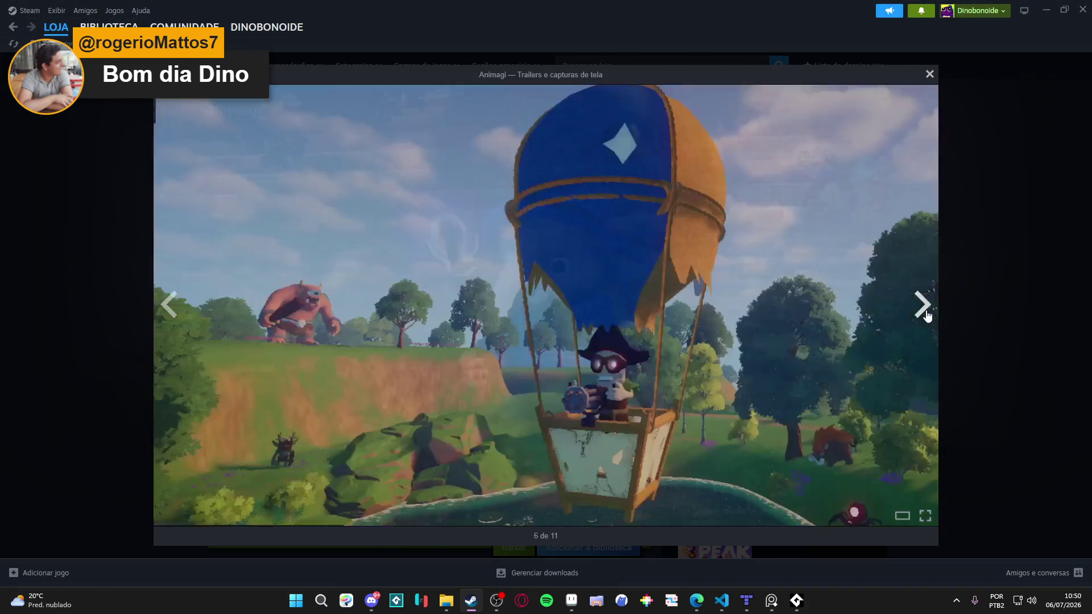
click(924, 310)
click(996, 322)
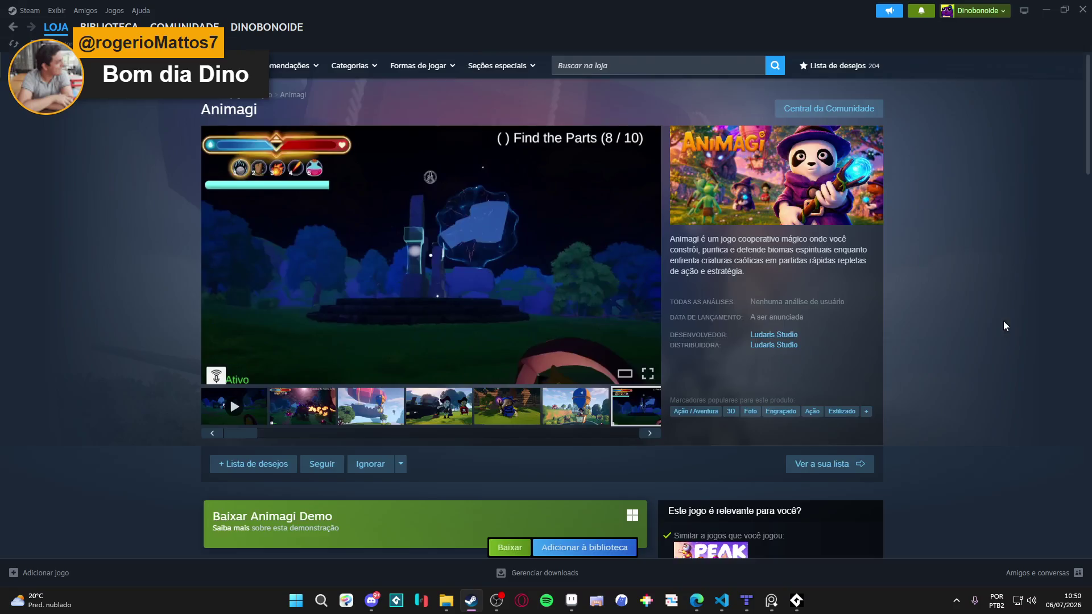
Add Animagi to the Steam wishlist.
scroll(981, 319, down, 4)
click(256, 236)
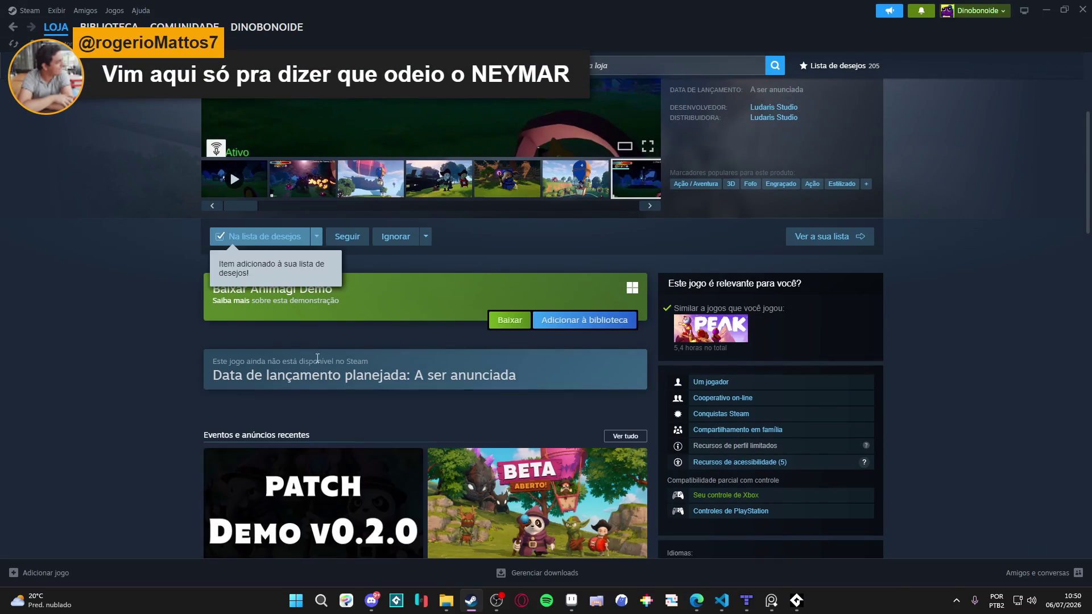
right_click(115, 299)
click(114, 283)
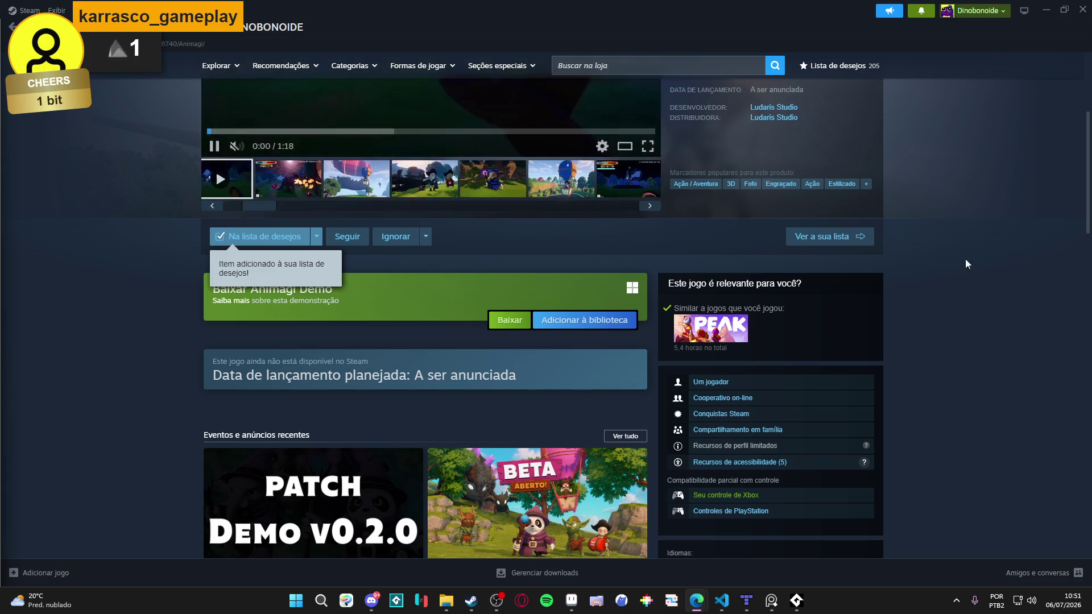
Pause the Animagi trailer and close the Steam window.
scroll(967, 247, up, 4)
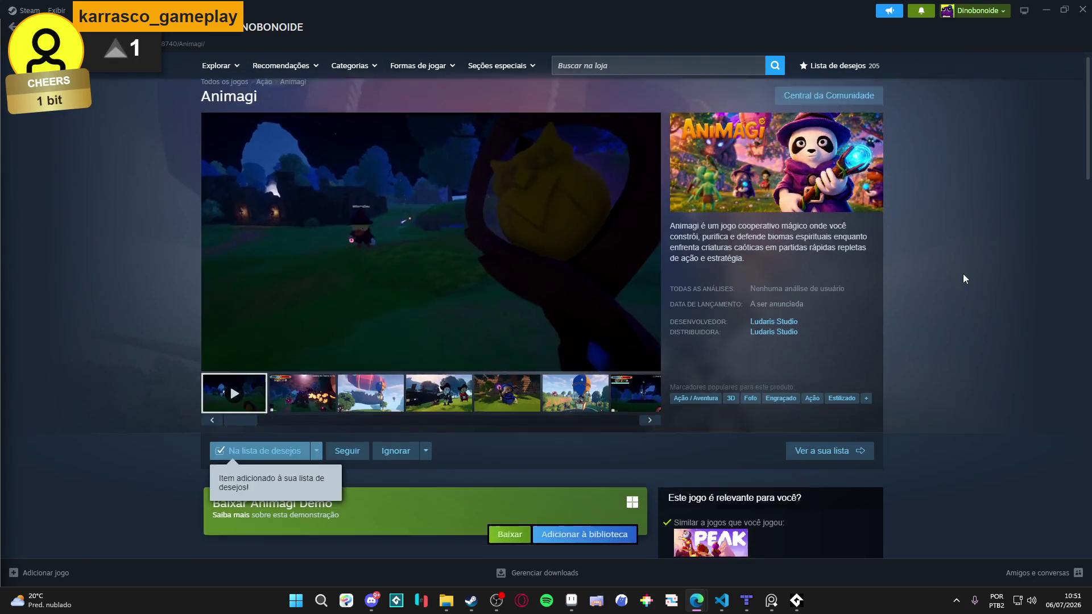
scroll(963, 275, down, 4)
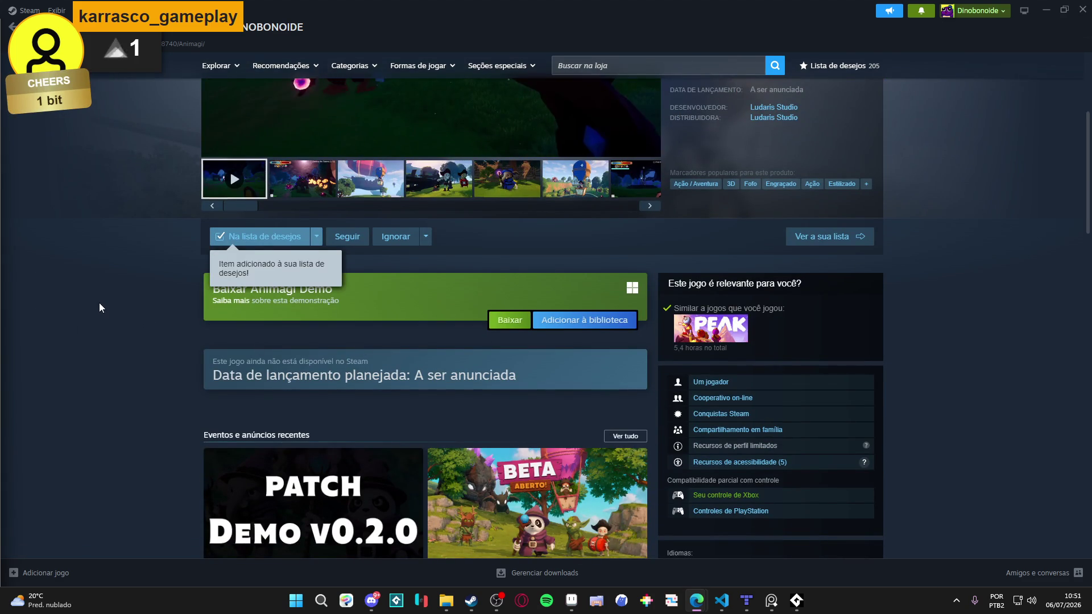
scroll(99, 302, down, 5)
scroll(99, 302, up, 6)
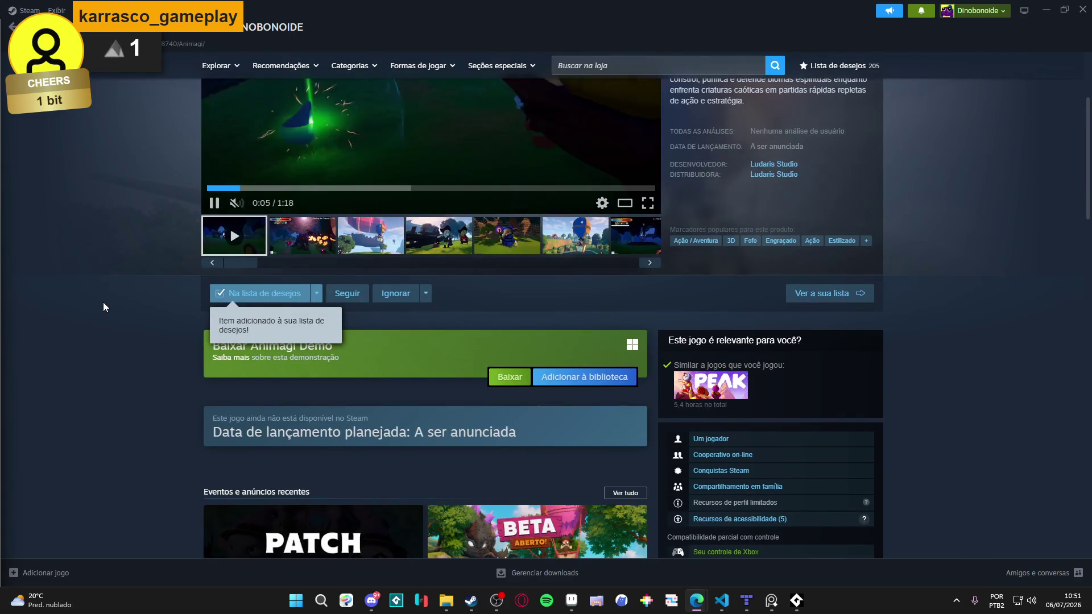
scroll(104, 301, up, 3)
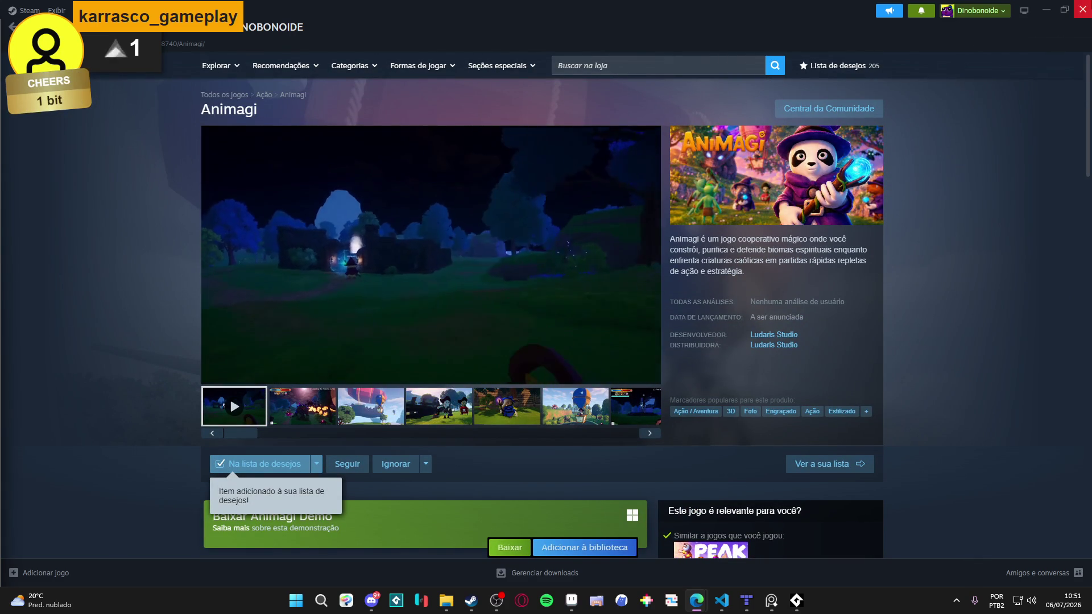
click(215, 375)
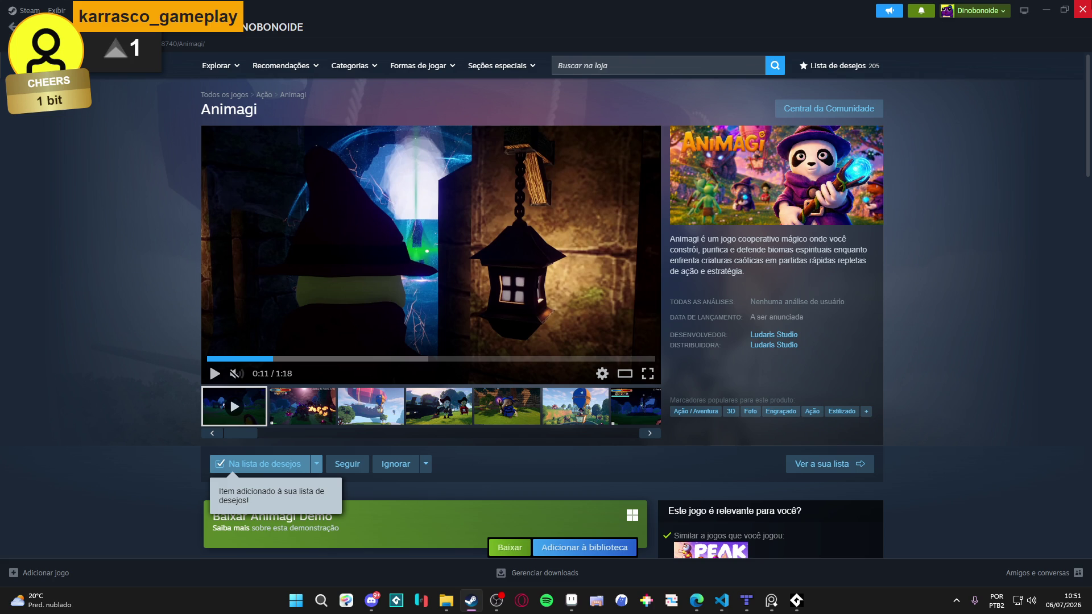
click(1082, 10)
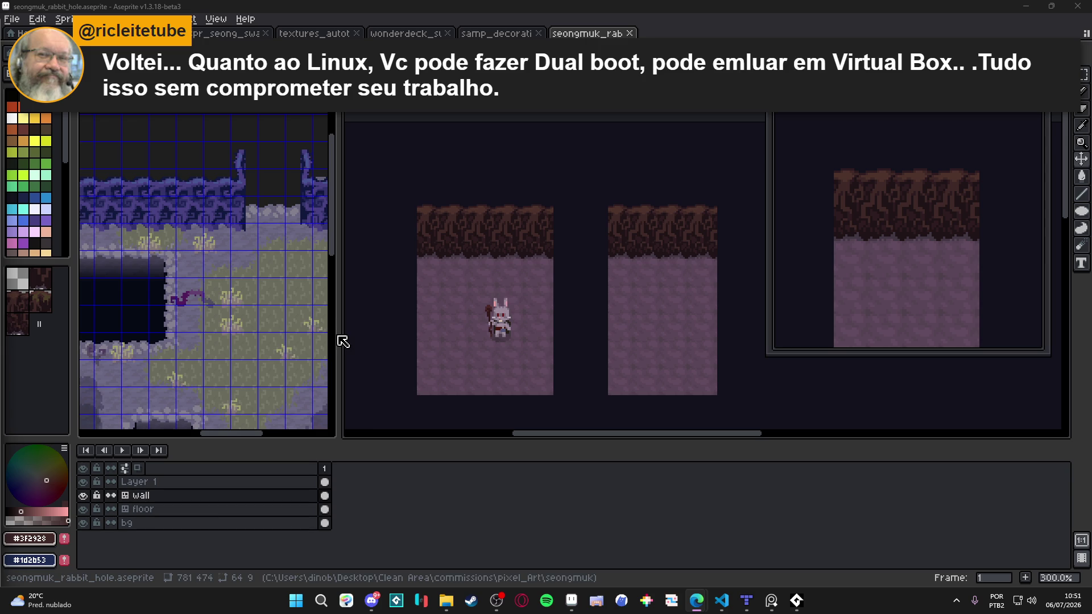
Narrow the tileset panel and hide the grid on the Sprite-0002 tileset view.
mouse_move(338, 333)
mouse_down()
mouse_move(196, 333)
mouse_move(259, 332)
mouse_up()
key(ctrl+Tab)
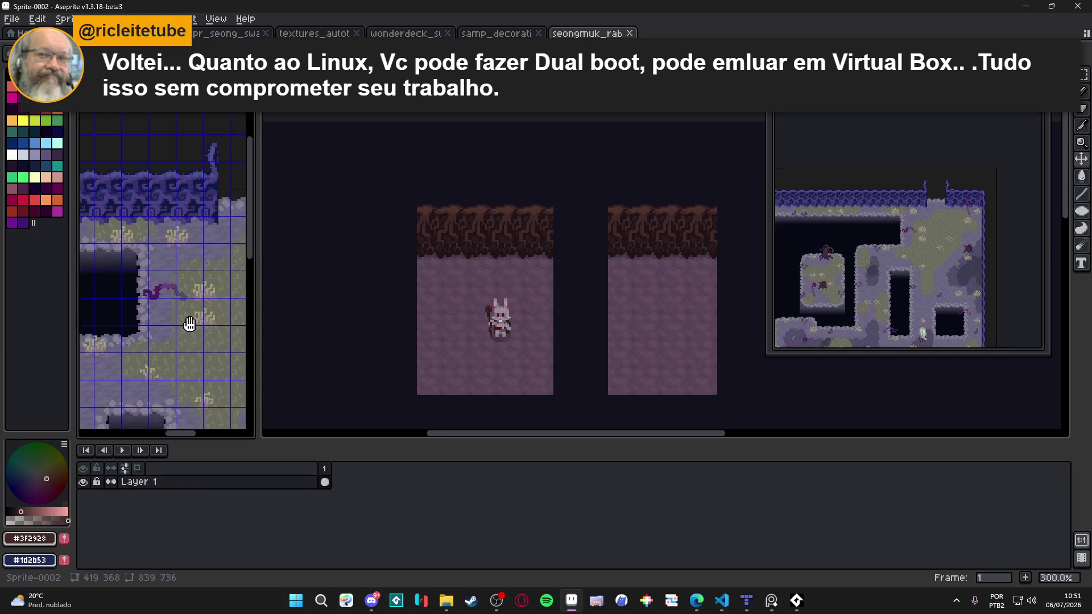
key(ctrl+apostrophe)
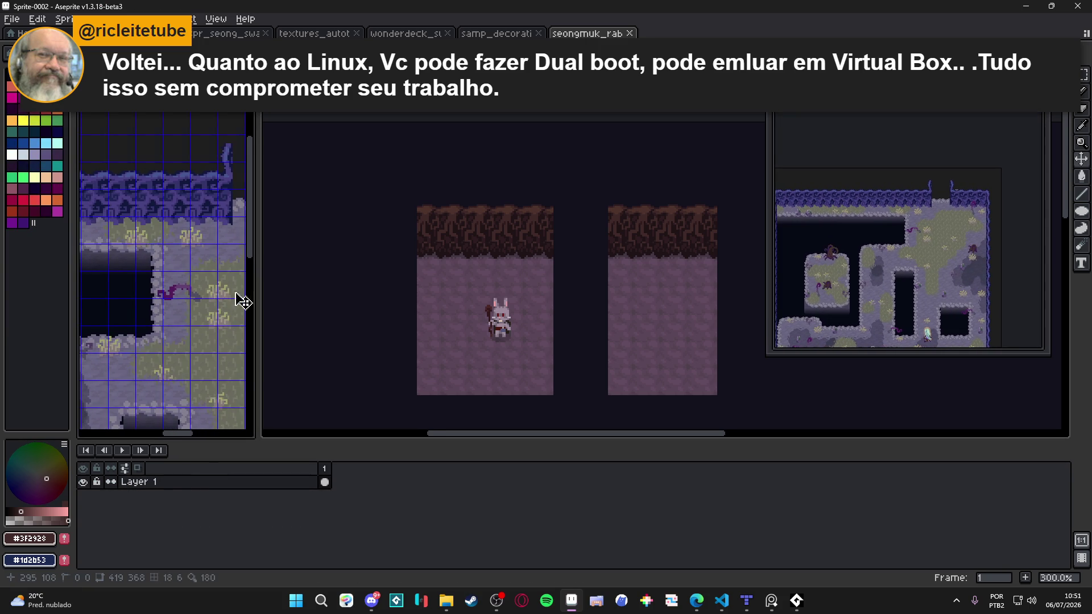
click(419, 305)
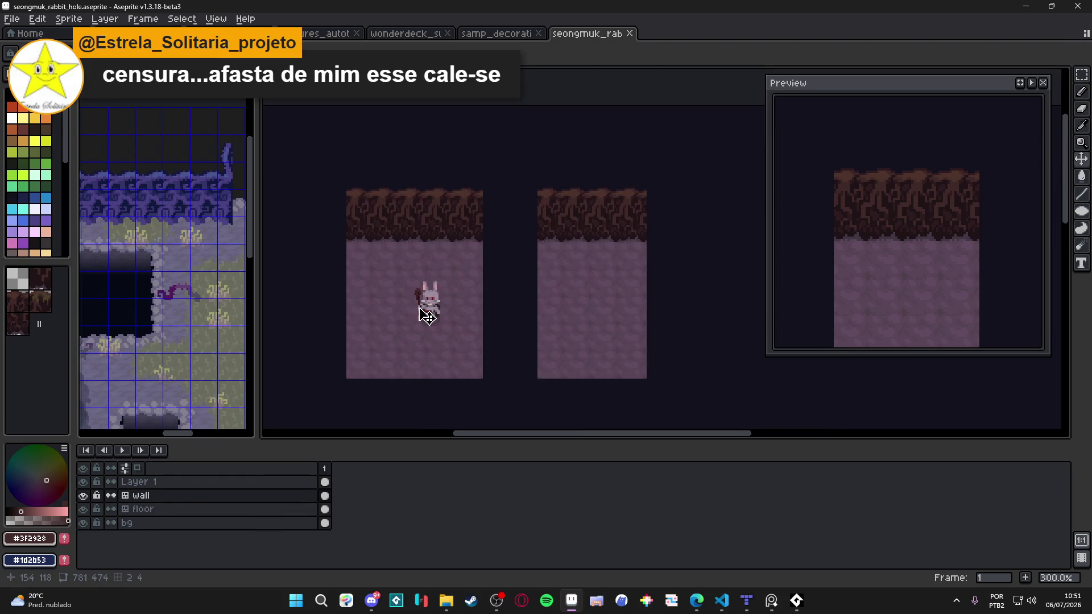
Eyedrop the dark wall brown #2d1b1c as foreground colour and save the rabbit hole file.
scroll(440, 281, up, 2)
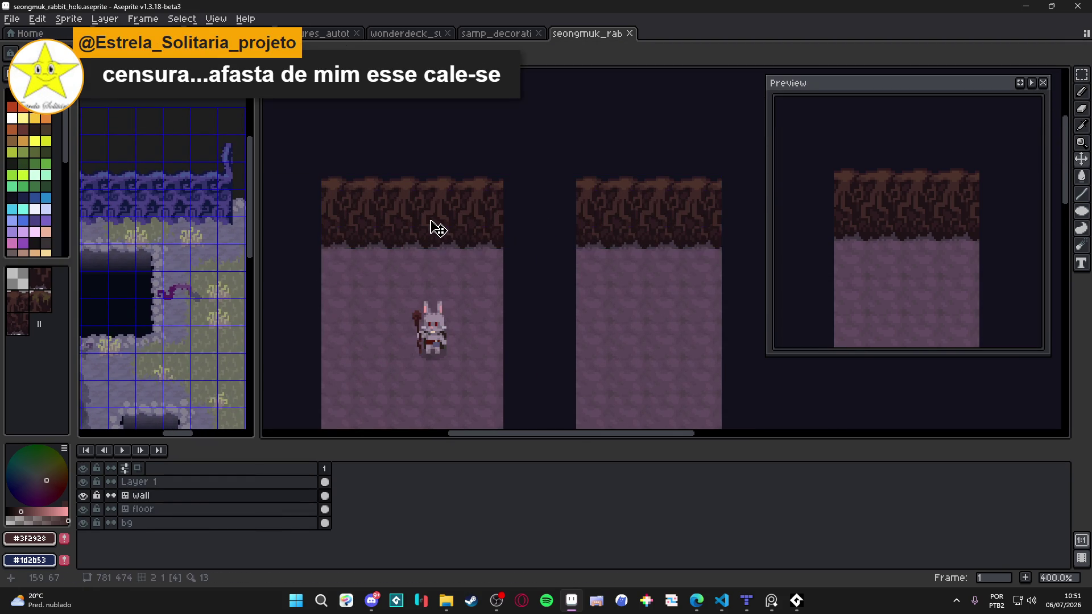
scroll(431, 226, up, 3)
alt+click(450, 181)
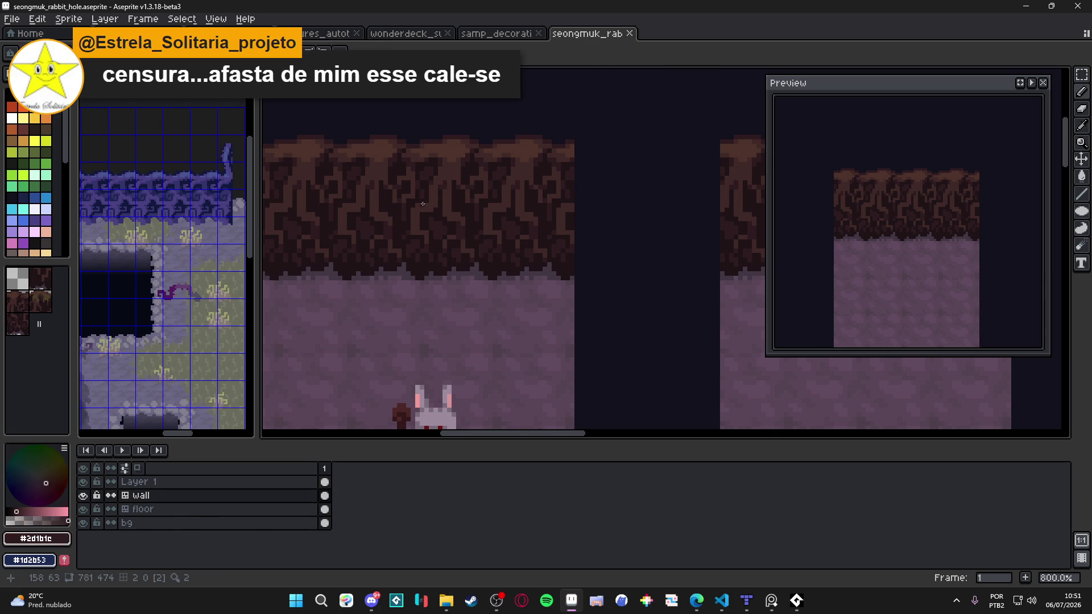
scroll(421, 204, up, 2)
scroll(418, 213, down, 5)
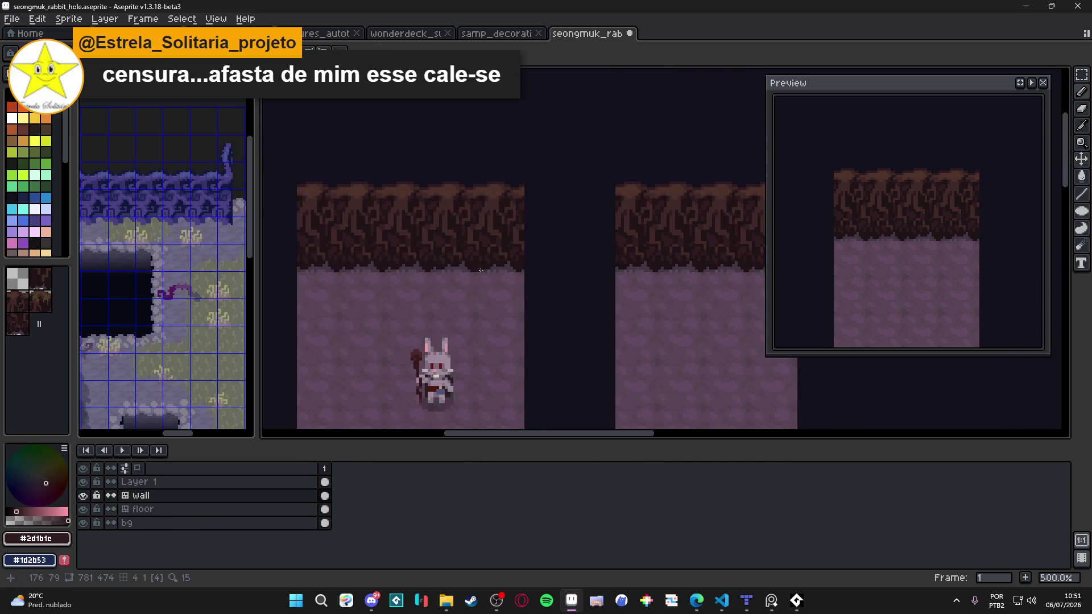
drag(489, 273, 495, 188)
key(ctrl+s)
mouse_move(398, 313)
mouse_down()
mouse_move(431, 311)
mouse_move(403, 342)
mouse_up()
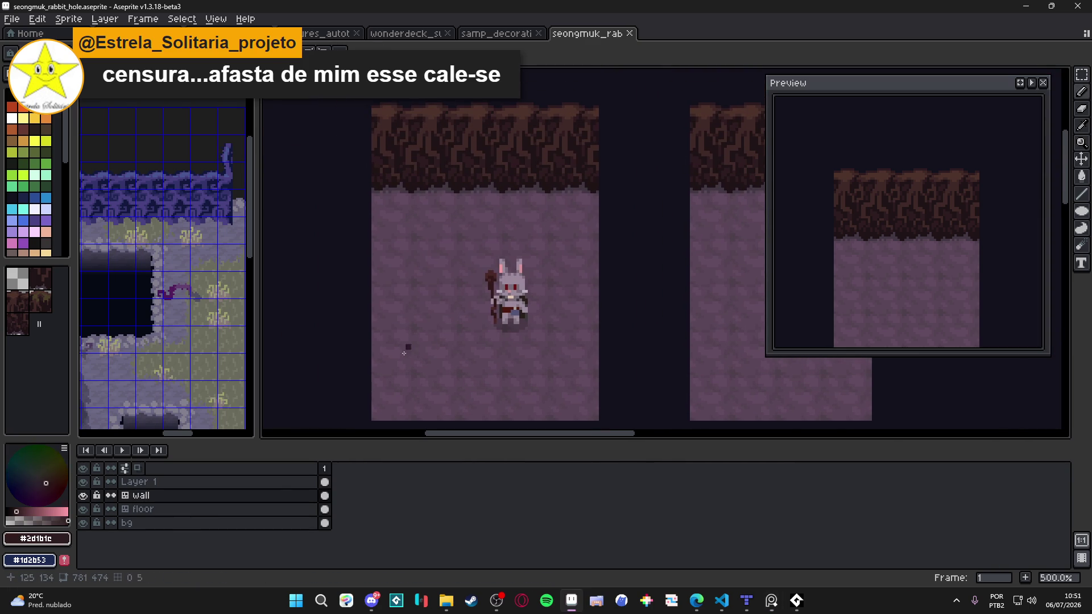
Show Layer 1, rename it 'player', and add a new layer above the wall layer.
click(83, 482)
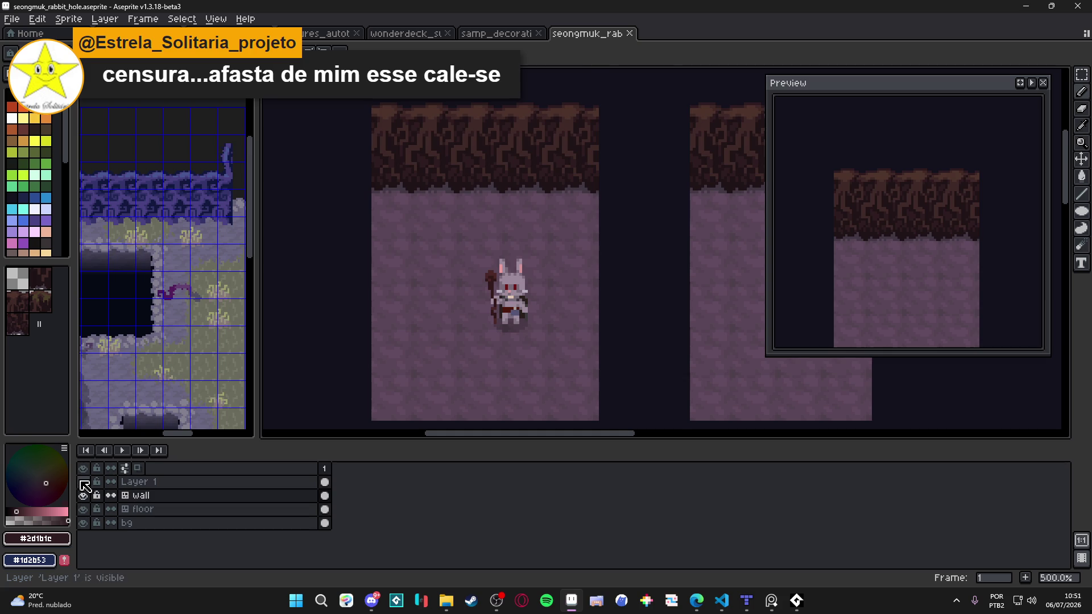
double_click(166, 488)
text(player)
key(Return)
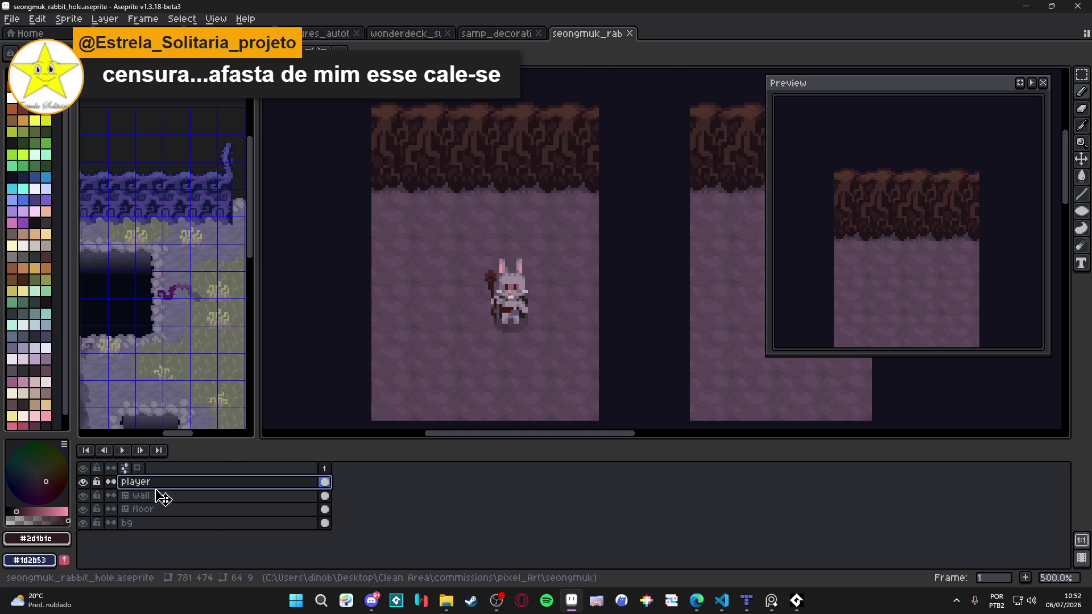
click(172, 496)
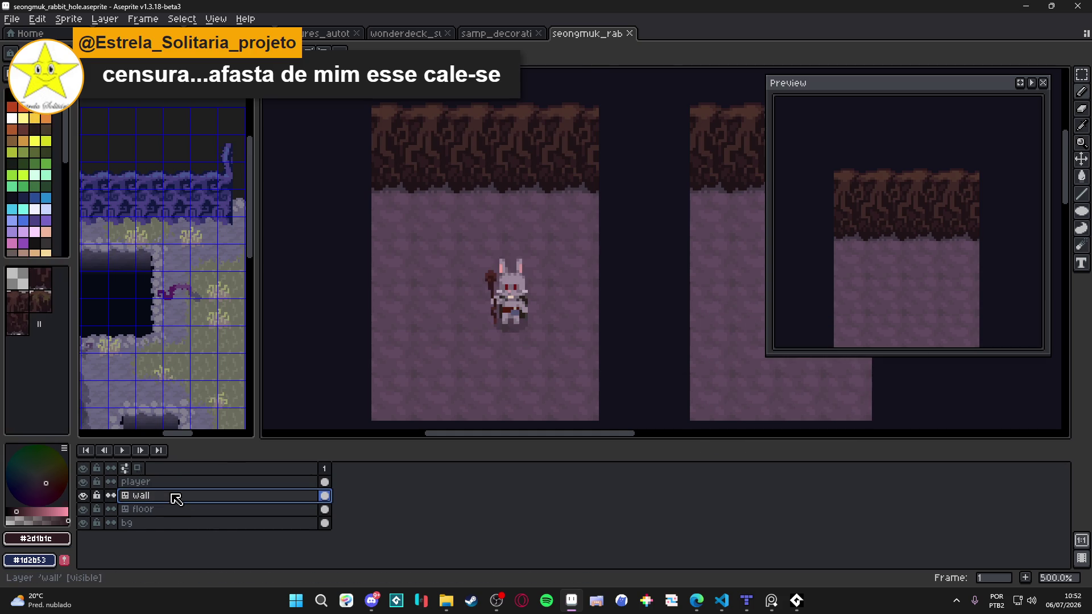
key(shift+n)
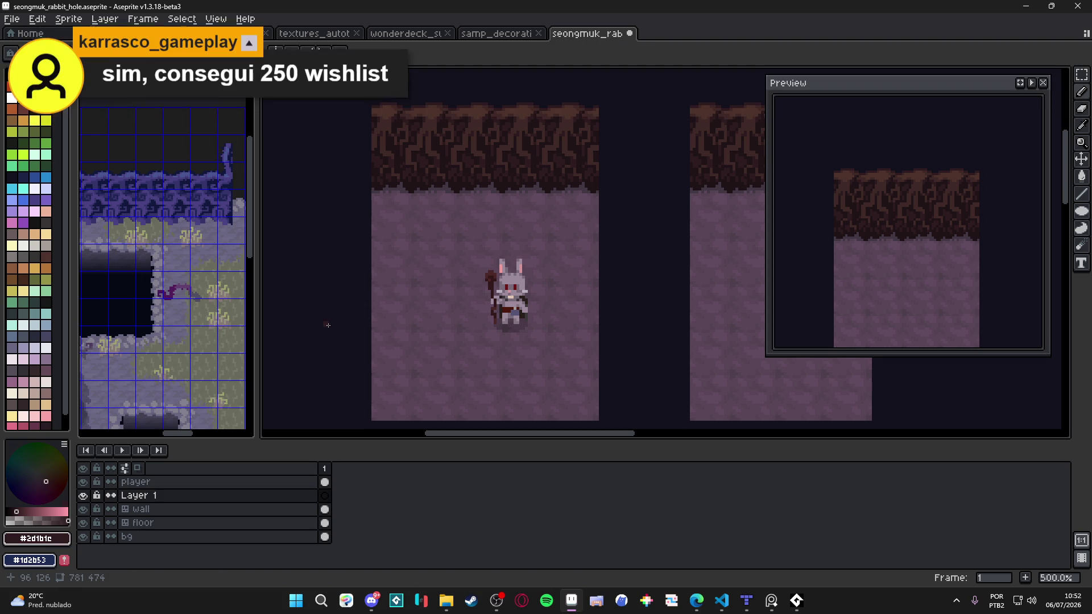
Show the tile grid and draw a light-blue filled blob left of the rabbit.
key(ctrl+apostrophe)
scroll(387, 299, up, 4)
key(b)
drag(390, 296, 414, 254)
scroll(54, 222, down, 1)
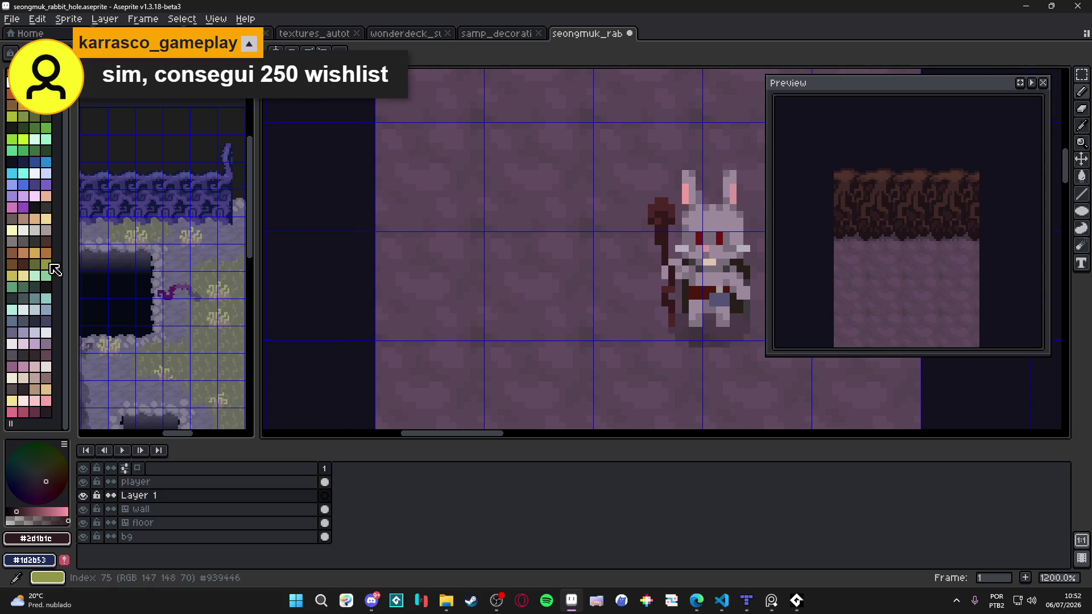
click(11, 185)
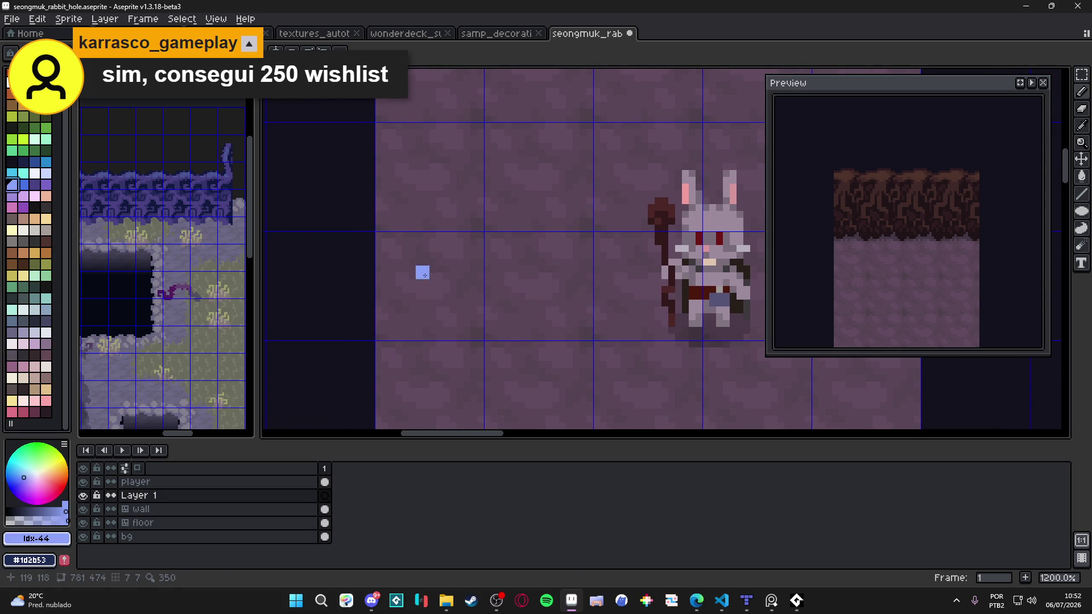
scroll(421, 238, up, 1)
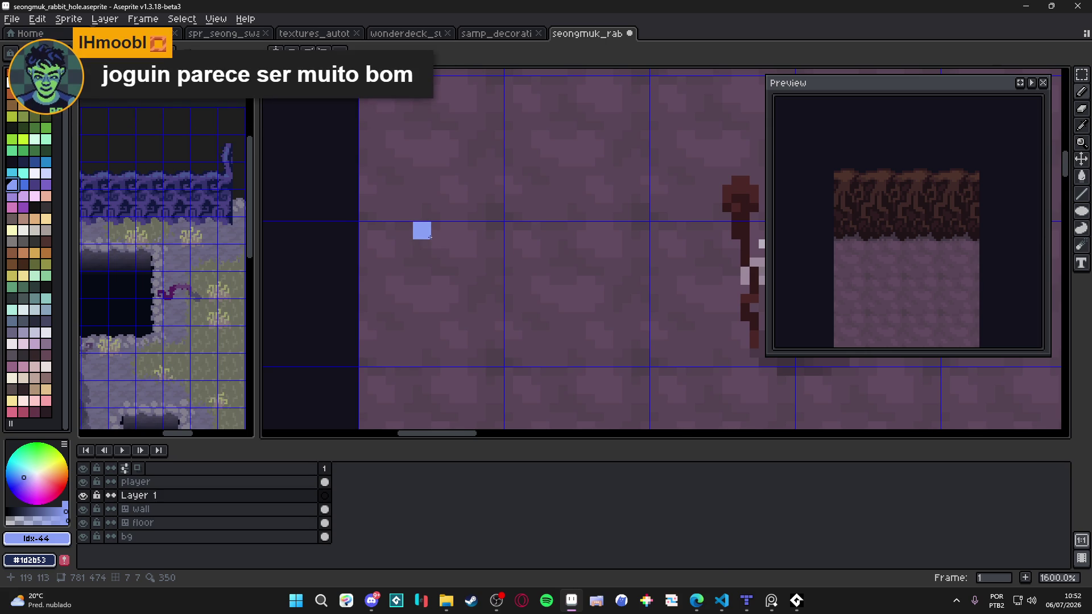
mouse_move(421, 230)
mouse_down()
mouse_move(486, 259)
mouse_move(490, 285)
mouse_move(475, 305)
mouse_move(379, 313)
mouse_move(398, 230)
mouse_move(370, 302)
mouse_move(398, 268)
mouse_move(367, 318)
mouse_move(421, 325)
mouse_up()
key(g)
click(438, 273)
scroll(444, 267, down, 2)
Erase the bump on the blob's right edge and trim its lower-left corner.
key(e)
scroll(458, 250, up, 2)
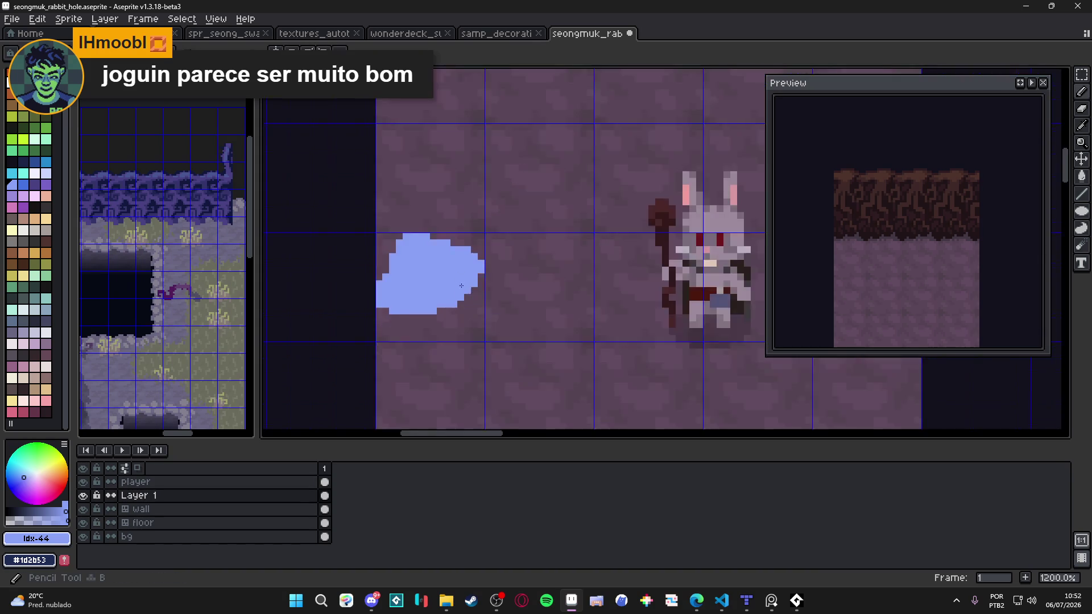
scroll(462, 247, down, 3)
scroll(456, 251, up, 3)
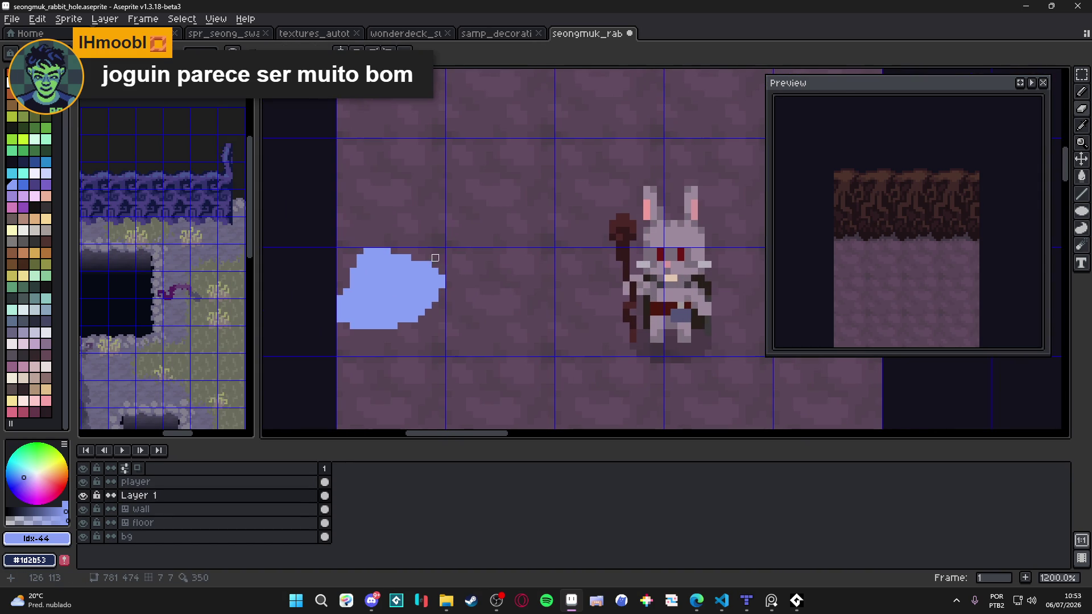
drag(434, 265, 443, 280)
mouse_move(339, 299)
mouse_down()
mouse_move(340, 328)
mouse_move(348, 320)
mouse_up()
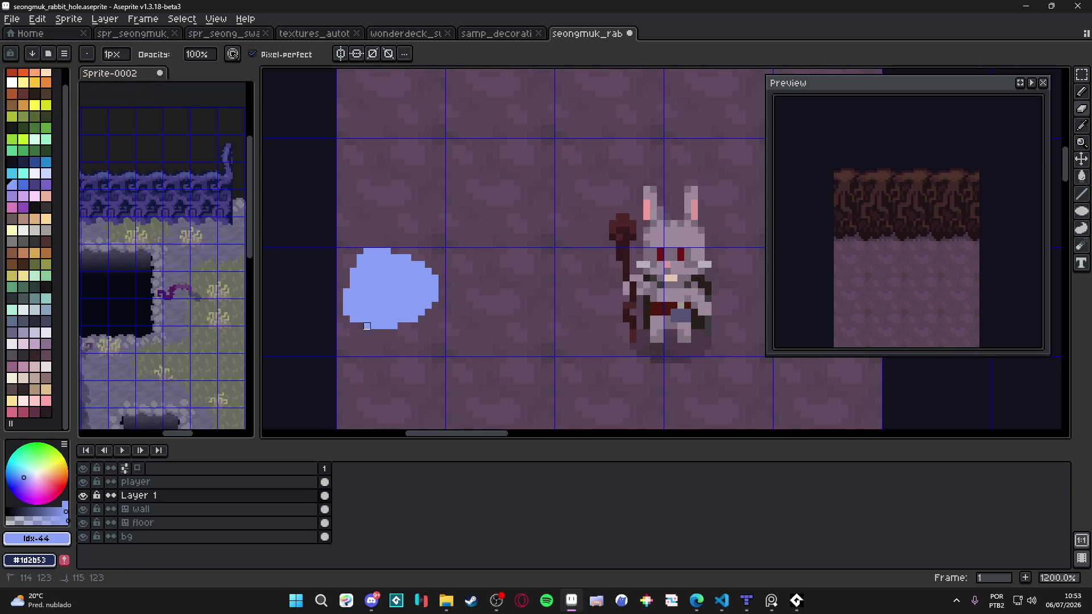
scroll(410, 320, down, 2)
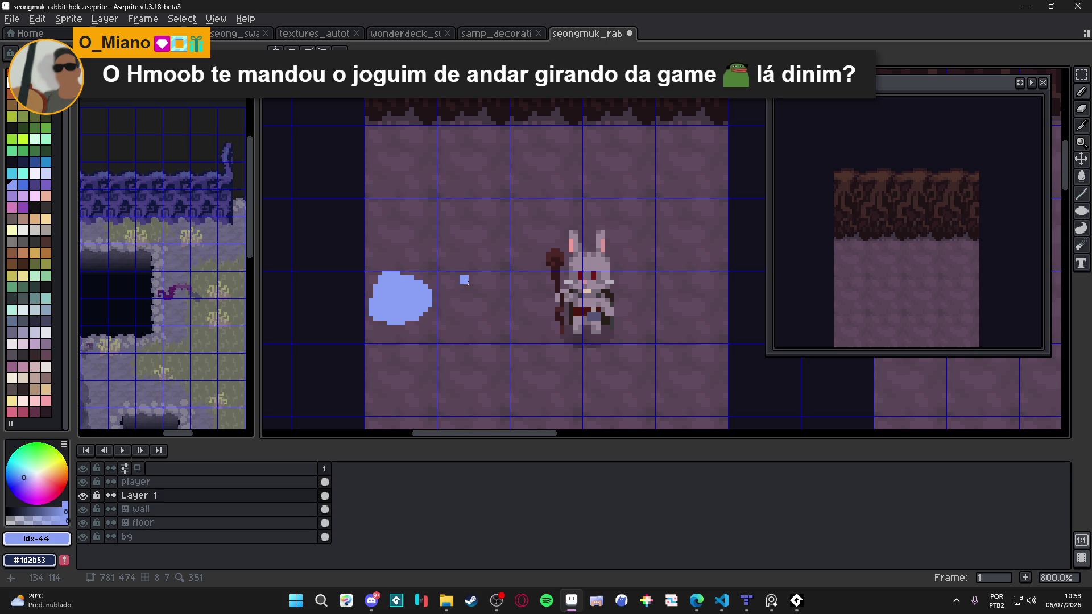
scroll(437, 308, up, 3)
key(ctrl+z)
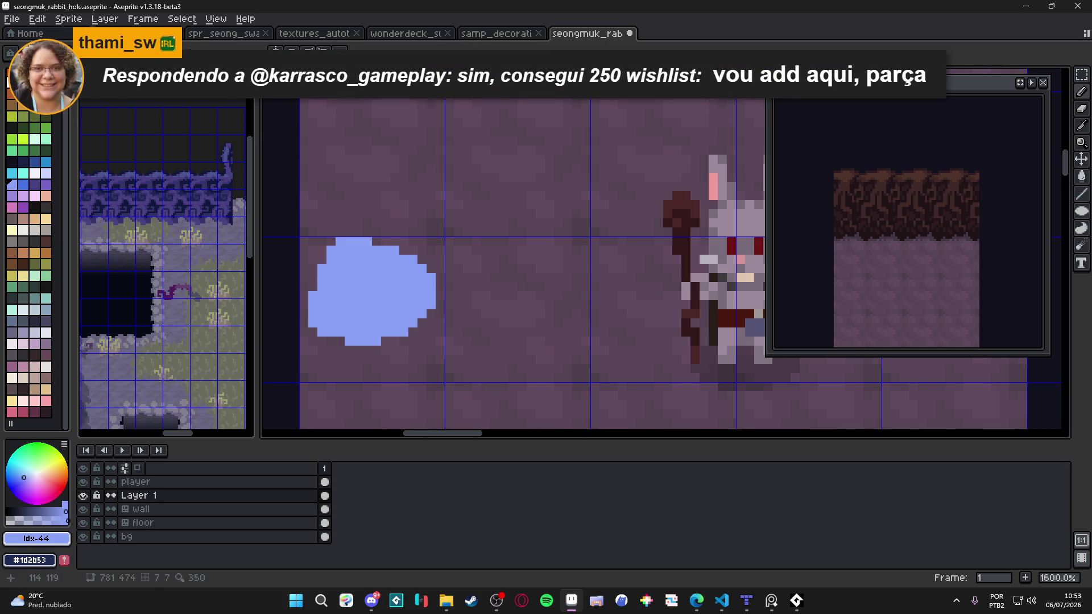
Paint a tan rim along the blob's bottom and right edges.
click(35, 219)
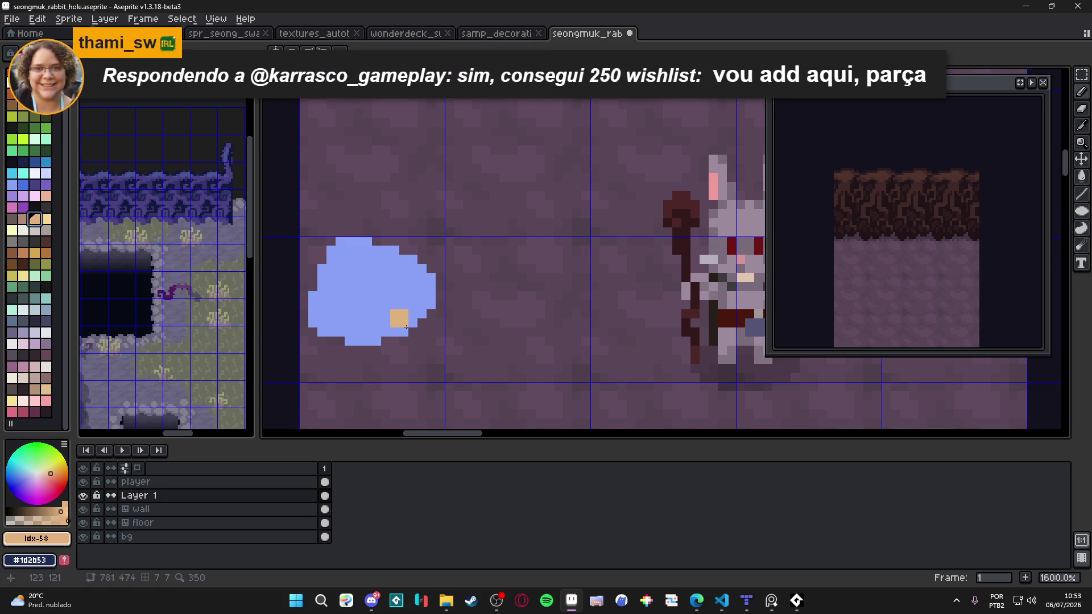
click(406, 329)
drag(412, 323, 431, 296)
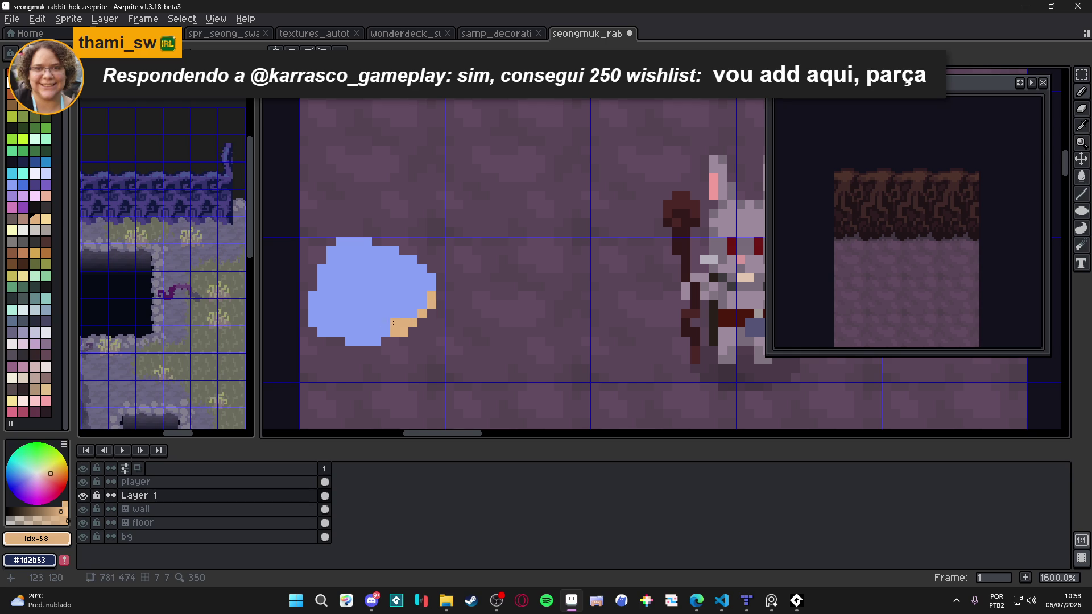
click(377, 341)
drag(374, 339, 324, 331)
click(313, 323)
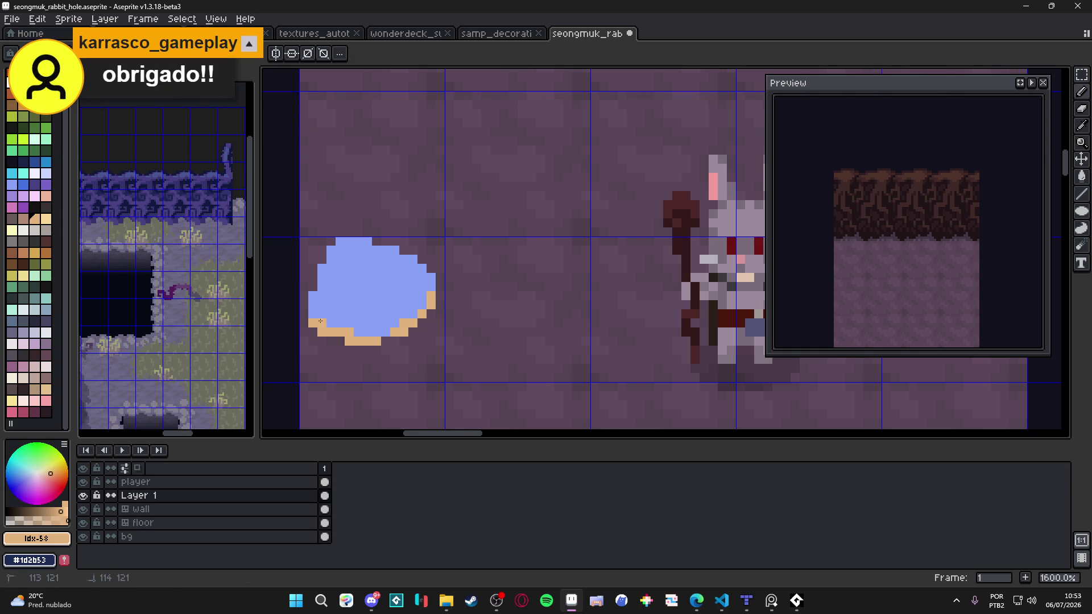
click(422, 332)
Pick a lavender colour from the palette.
drag(399, 316, 396, 321)
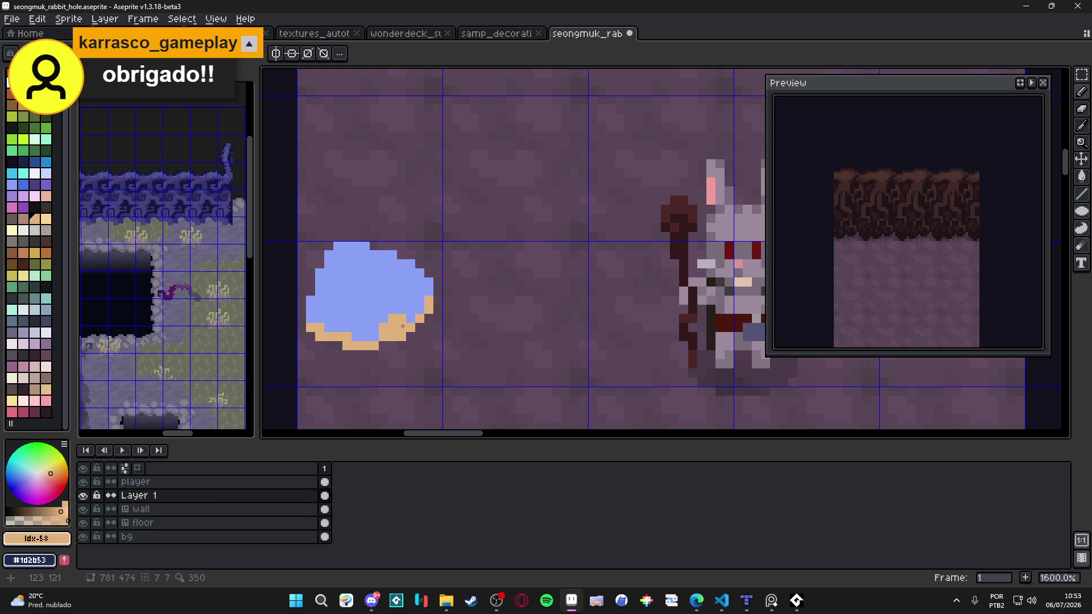
scroll(385, 325, down, 1)
scroll(392, 306, left, 1)
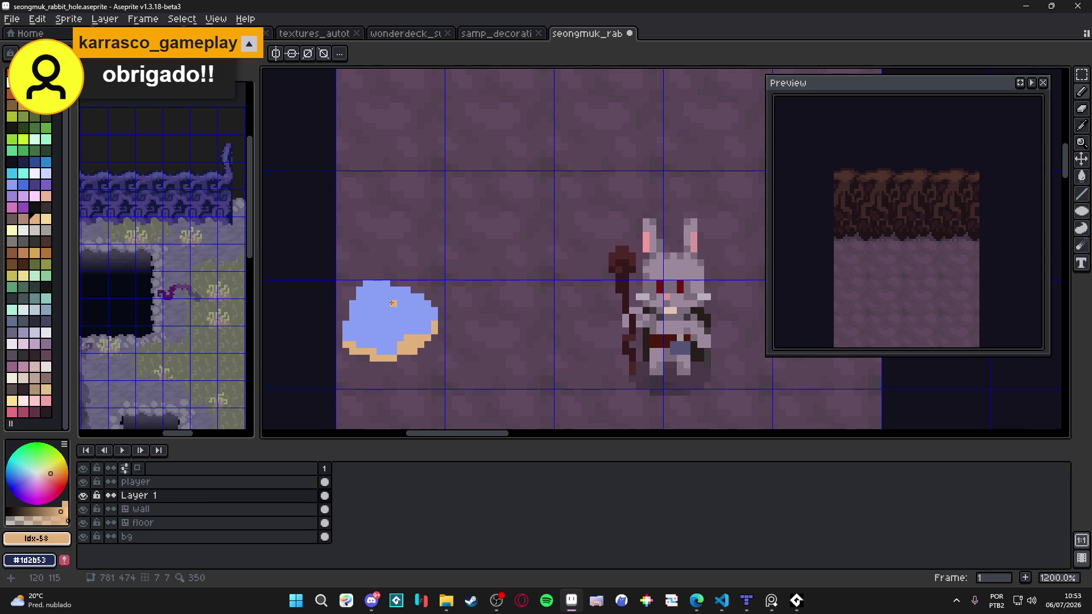
scroll(375, 284, down, 1)
scroll(378, 343, up, 1)
scroll(402, 323, up, 1)
scroll(401, 323, down, 1)
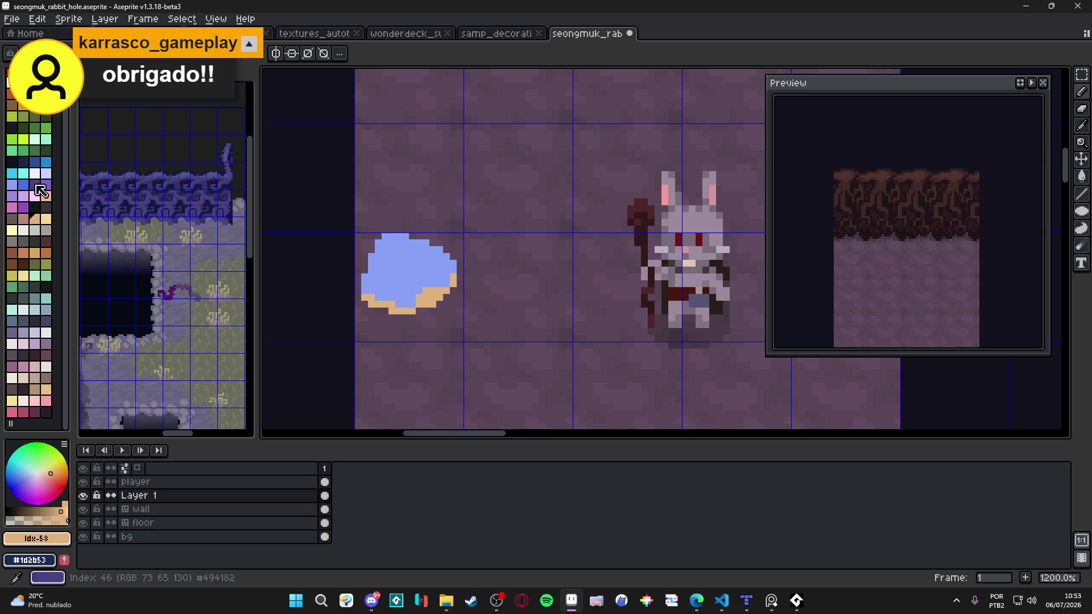
click(12, 196)
scroll(418, 323, up, 1)
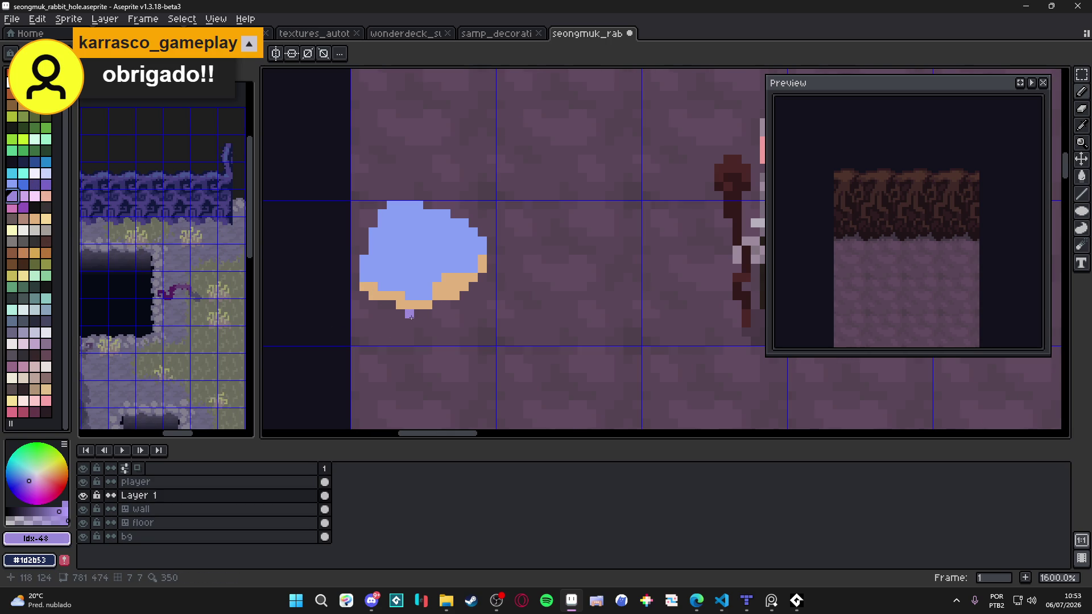
scroll(404, 308, down, 2)
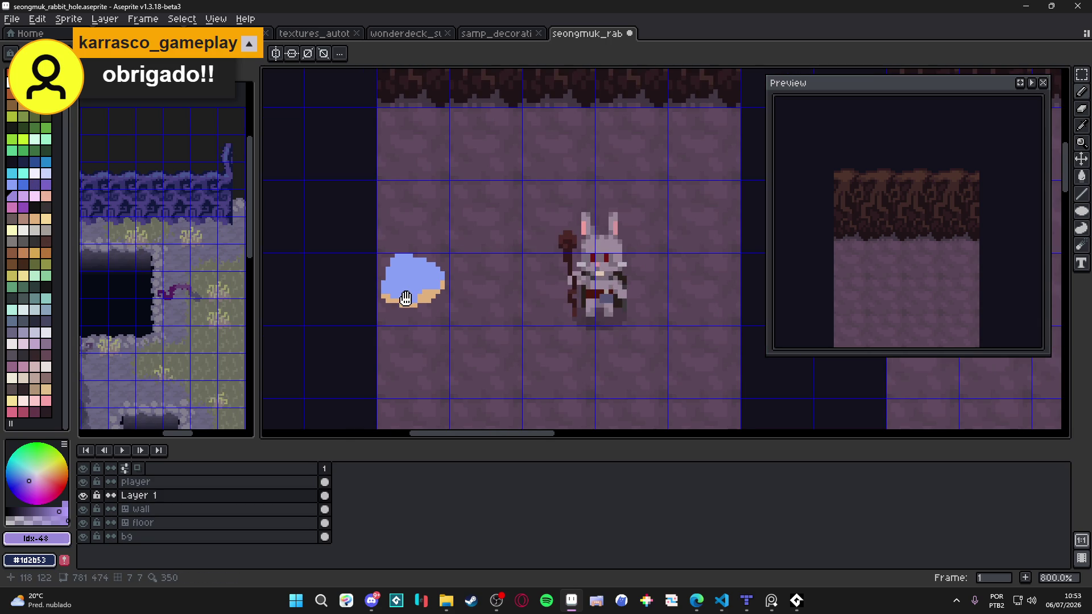
scroll(444, 216, up, 2)
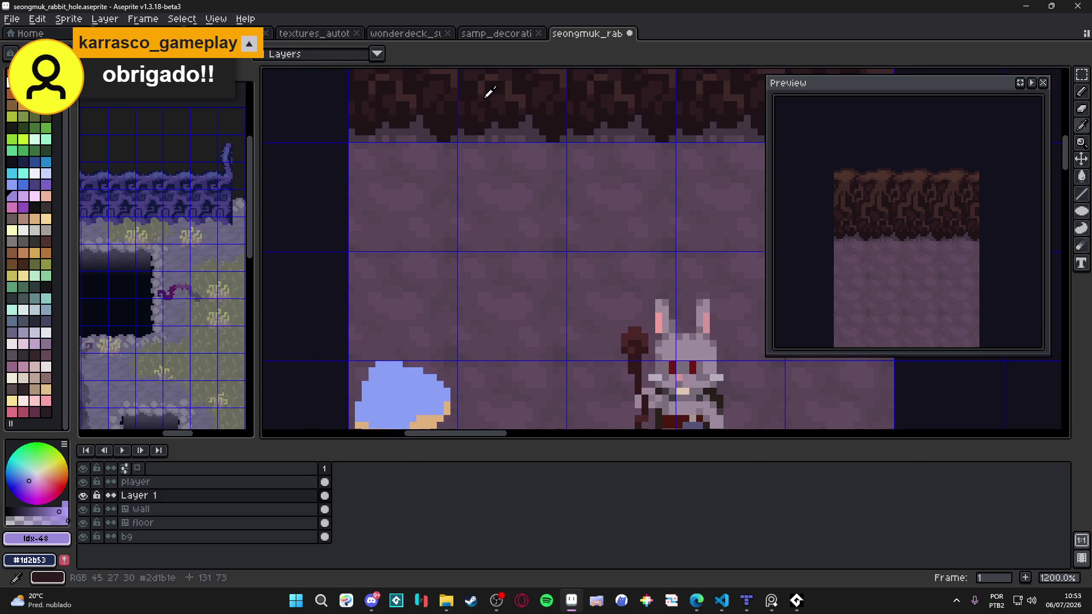
Eyedrop the dark wall brown and draw a solid-filled U-shaped base under the blob.
click(488, 82)
drag(394, 237, 408, 158)
click(384, 340)
scroll(386, 368, up, 2)
mouse_move(393, 353)
mouse_down()
mouse_move(502, 364)
mouse_move(502, 342)
mouse_up()
key(g)
click(478, 375)
Add short dark feet pixels at the base's left and right ends.
key(b)
scroll(485, 380, down, 2)
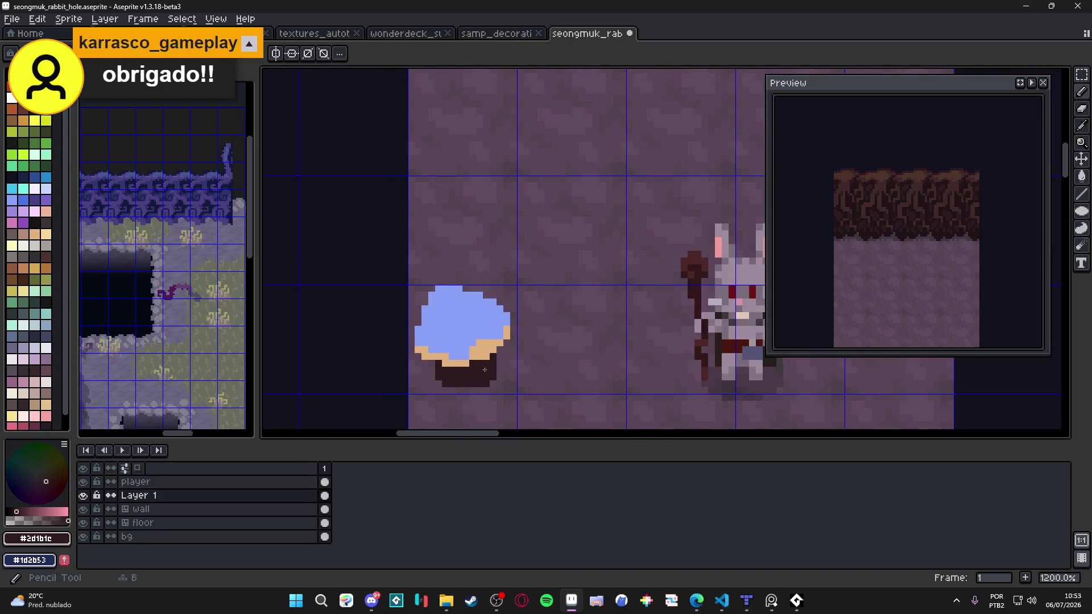
scroll(486, 380, up, 1)
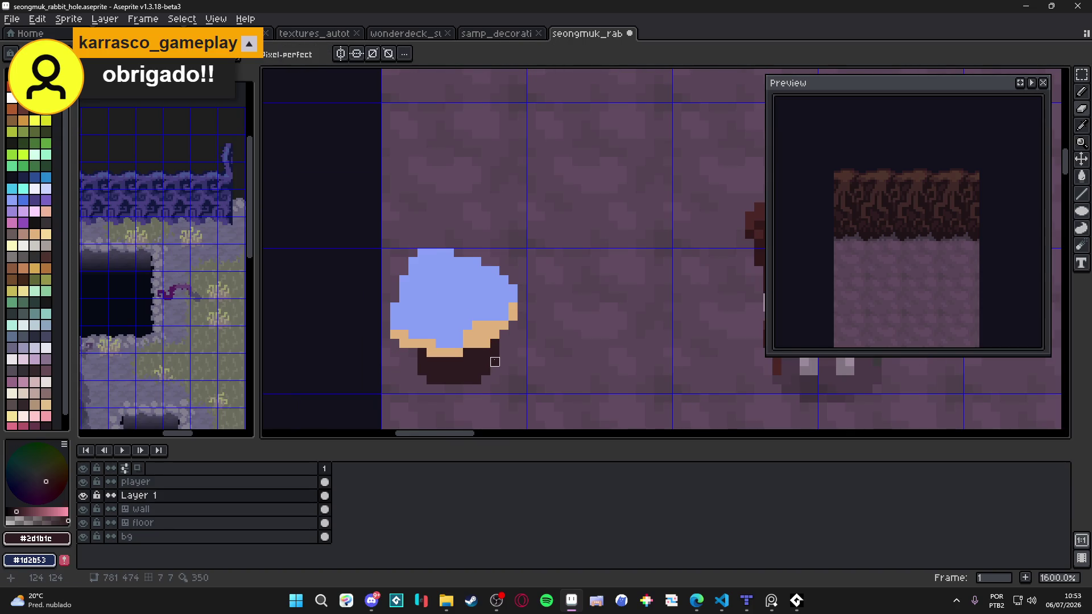
scroll(488, 362, down, 1)
scroll(444, 369, up, 3)
click(421, 368)
click(410, 370)
click(407, 380)
click(528, 382)
click(542, 368)
click(541, 382)
click(555, 382)
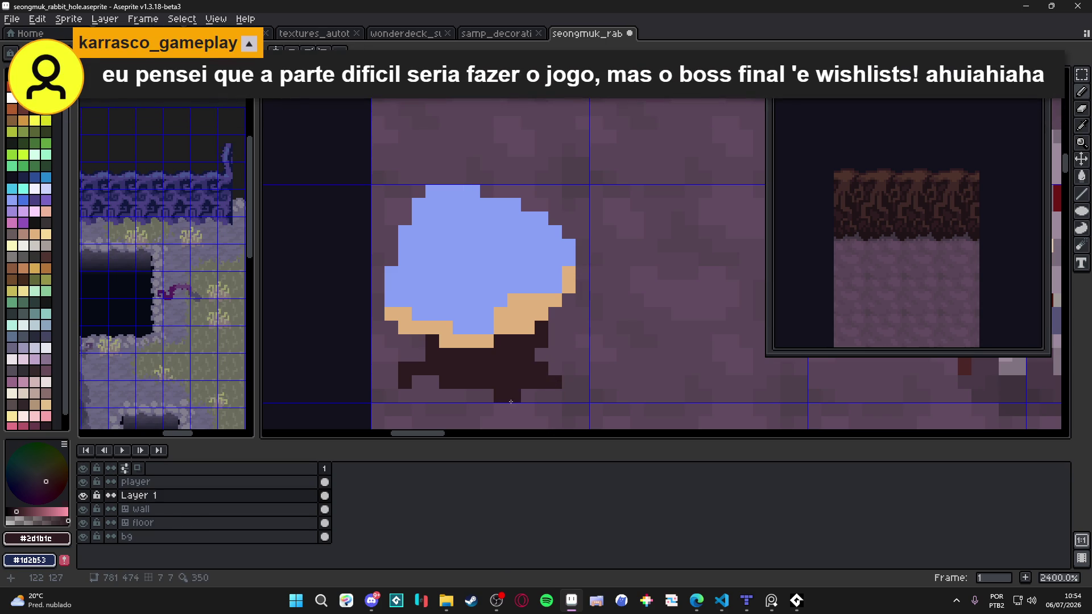
Save the file, erase stray pixels along the blob's top edge, and re-pick its blue.
scroll(512, 375, down, 3)
scroll(580, 319, down, 3)
scroll(546, 332, up, 4)
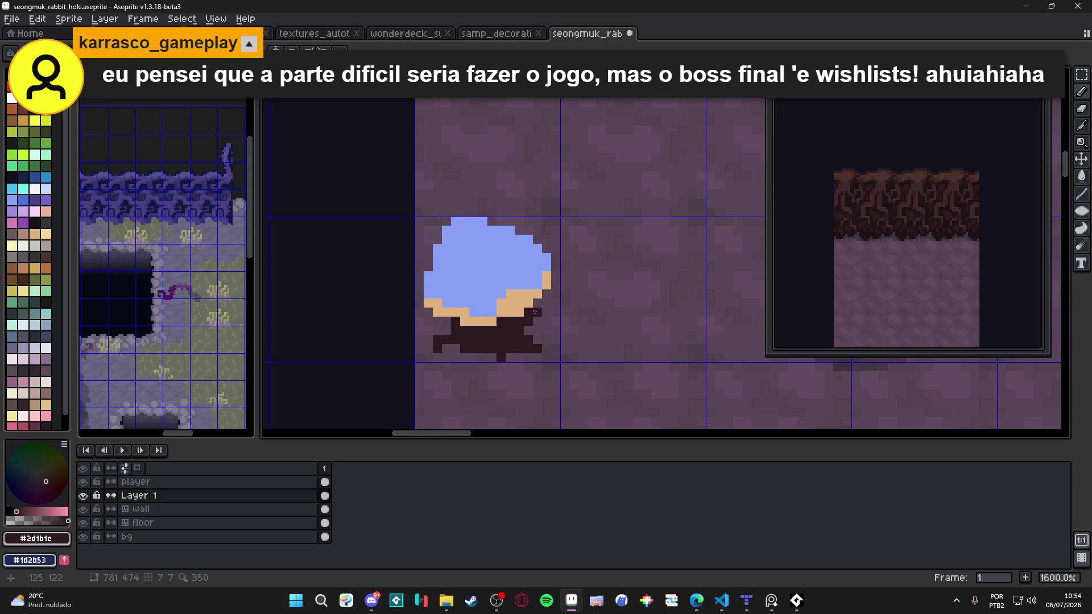
key(ctrl+s)
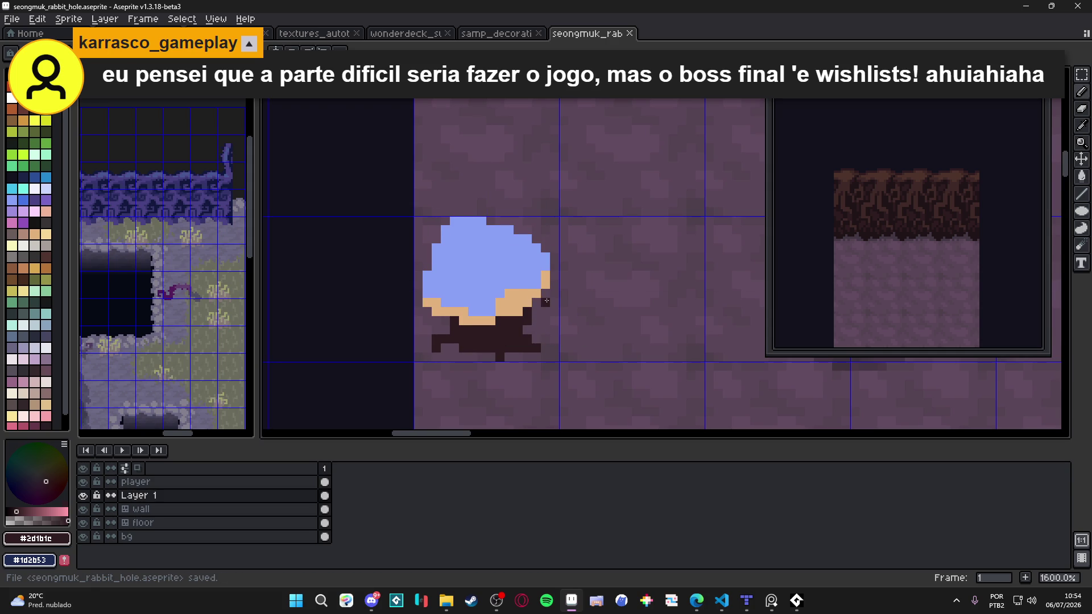
drag(481, 220, 446, 231)
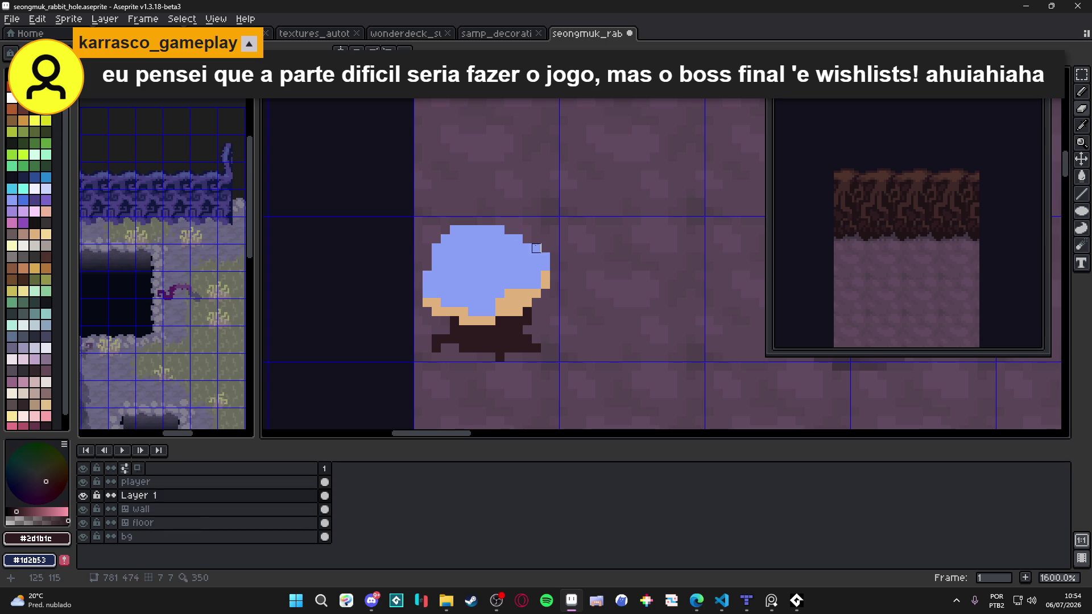
click(500, 229)
click(518, 239)
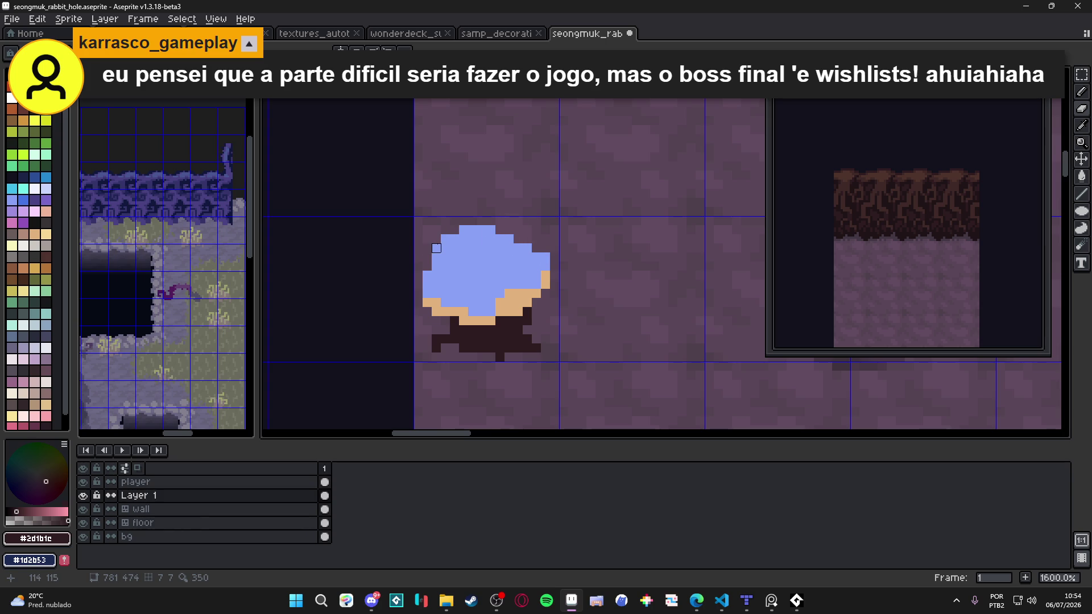
alt+click(459, 227)
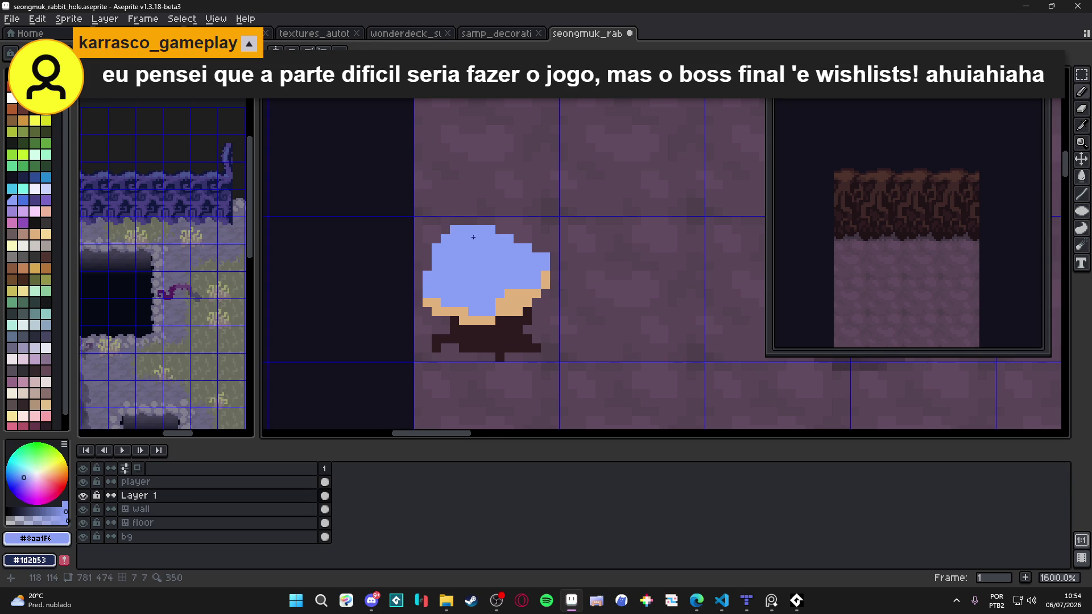
scroll(468, 234, down, 3)
key(b)
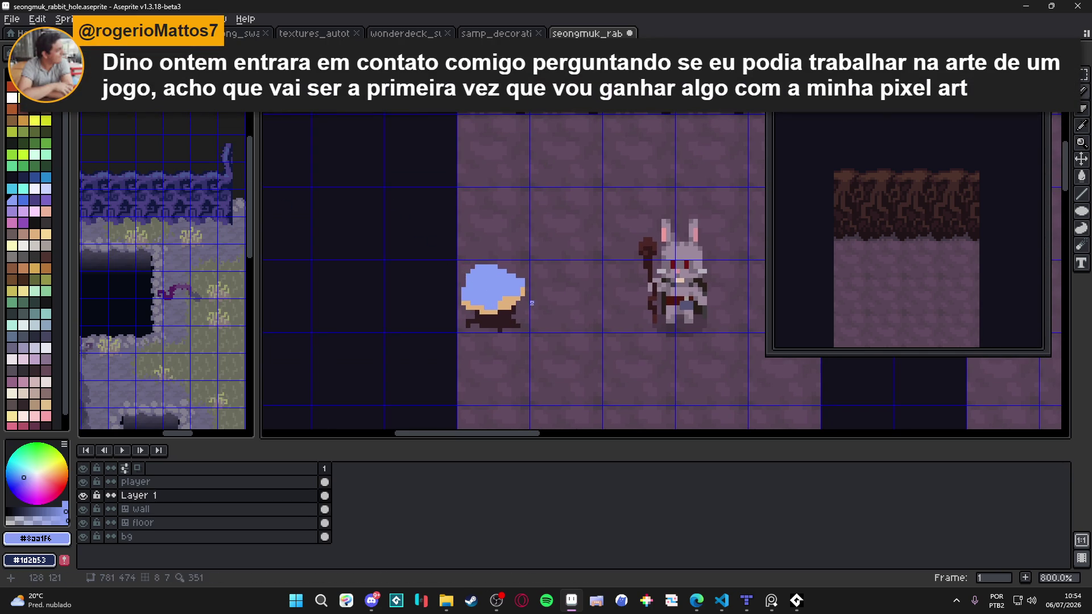
Eyedrop the darker shade #1f1315 and darken pixels across the blob's dark base.
scroll(498, 296, up, 3)
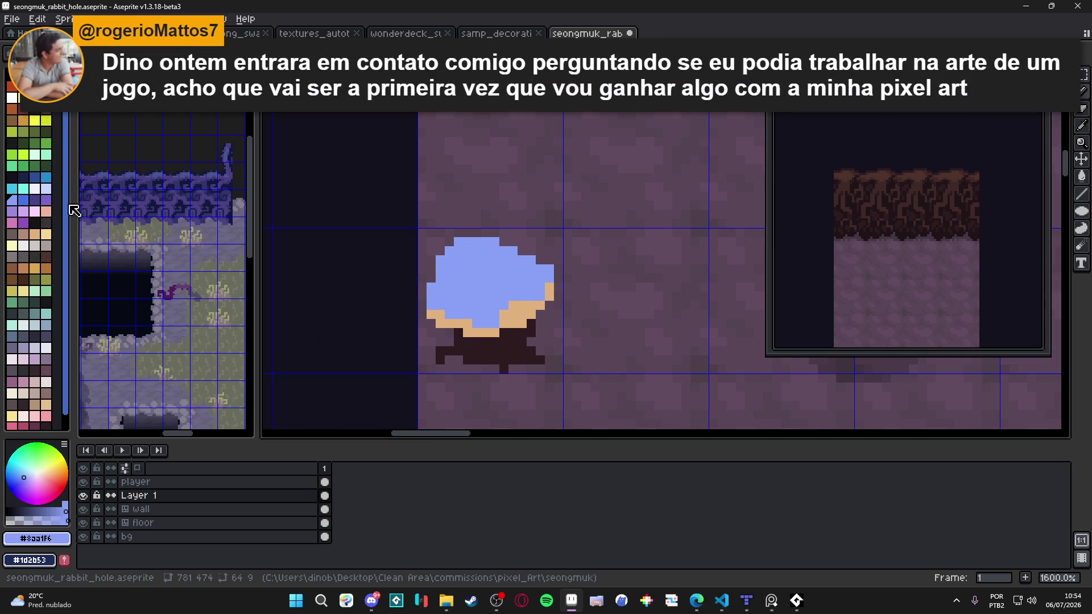
scroll(499, 285, down, 3)
scroll(502, 290, down, 2)
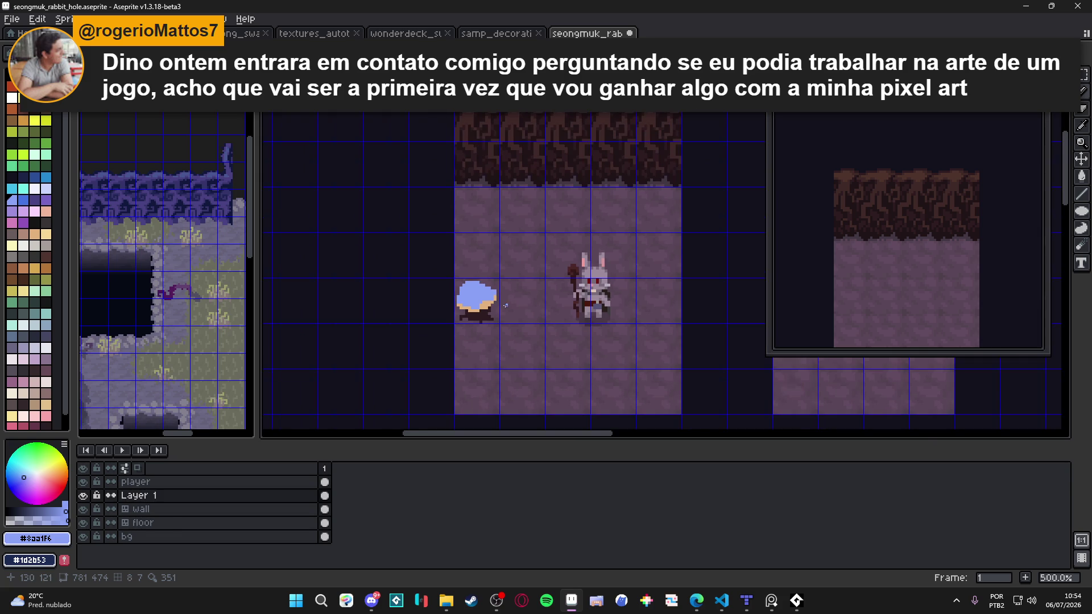
scroll(501, 291, up, 1)
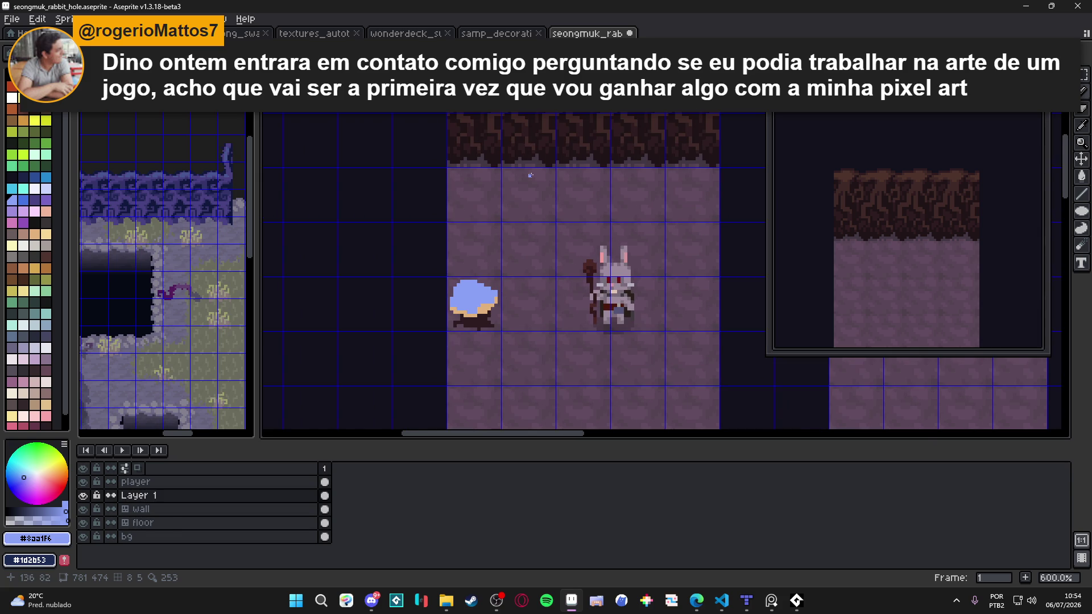
scroll(537, 158, up, 1)
alt+click(469, 364)
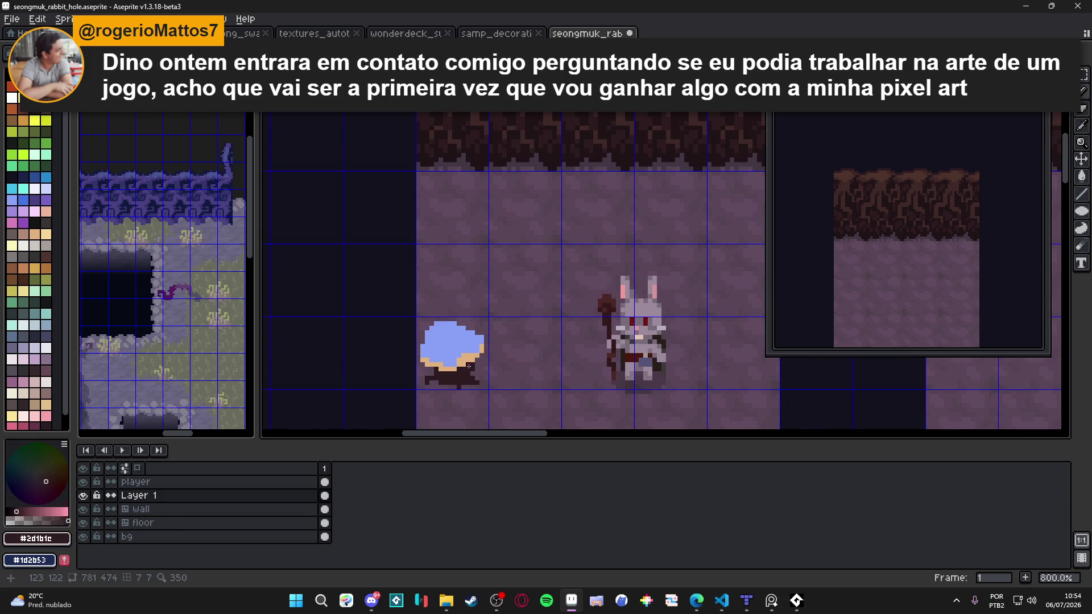
alt+click(445, 384)
scroll(444, 384, up, 5)
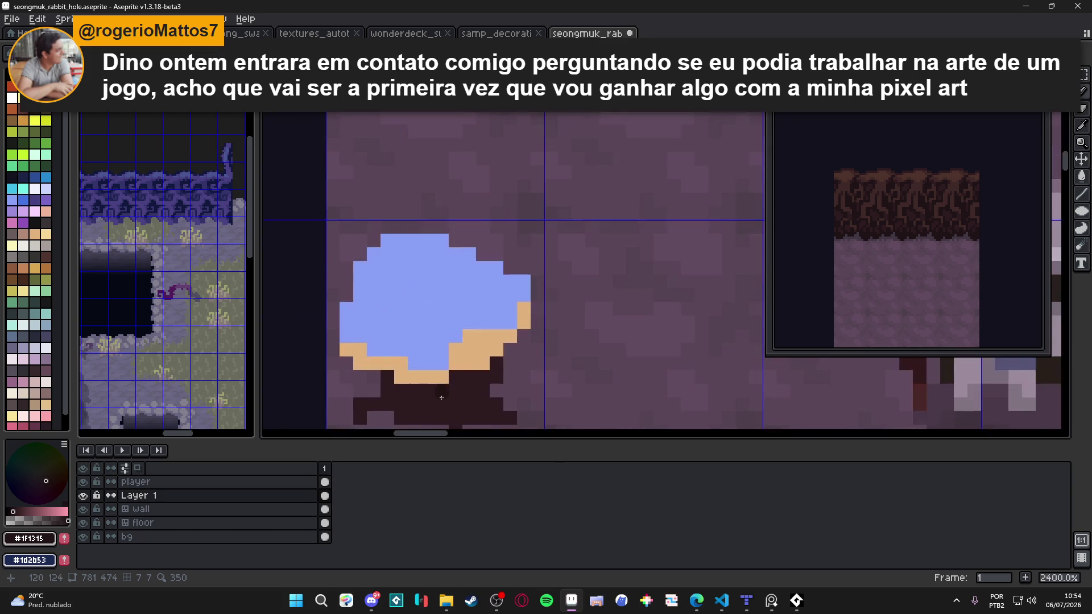
drag(444, 383, 456, 334)
drag(470, 295, 482, 294)
click(498, 295)
click(511, 282)
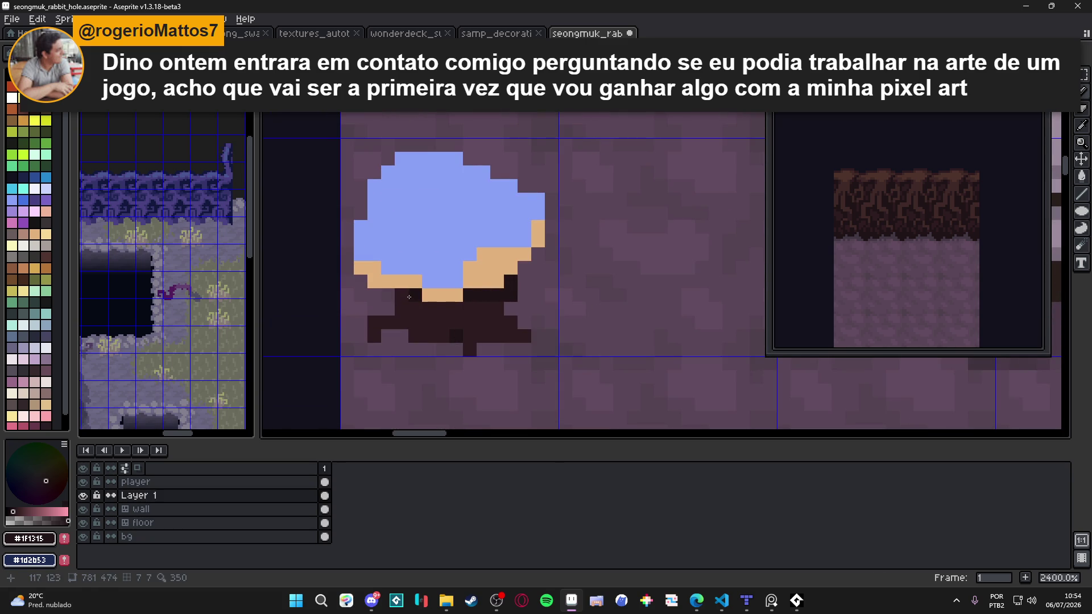
click(415, 333)
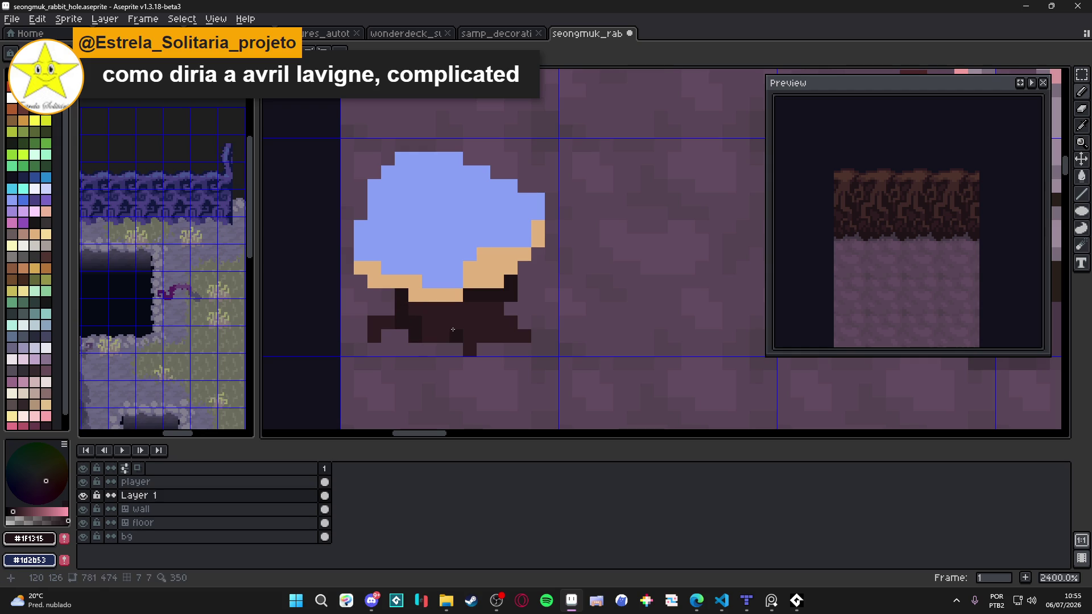
Add two more darker strokes to the base, then glance at Discord and return.
mouse_move(453, 315)
mouse_down()
mouse_move(447, 338)
mouse_move(482, 337)
mouse_up()
drag(498, 300, 467, 306)
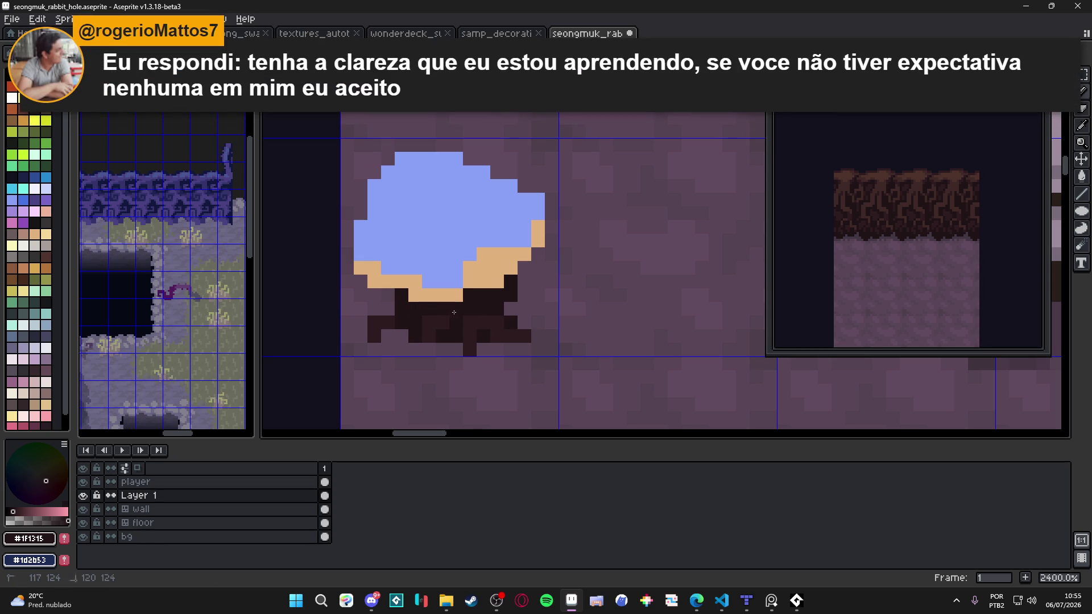
scroll(421, 313, down, 3)
scroll(483, 327, up, 1)
scroll(489, 331, down, 1)
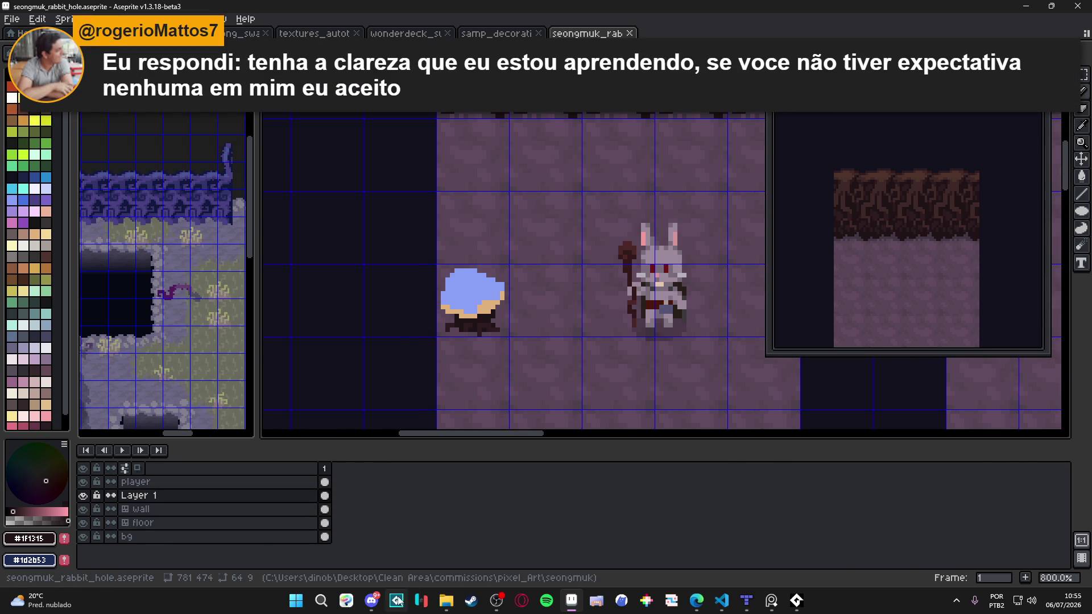
click(376, 605)
key(alt+Tab)
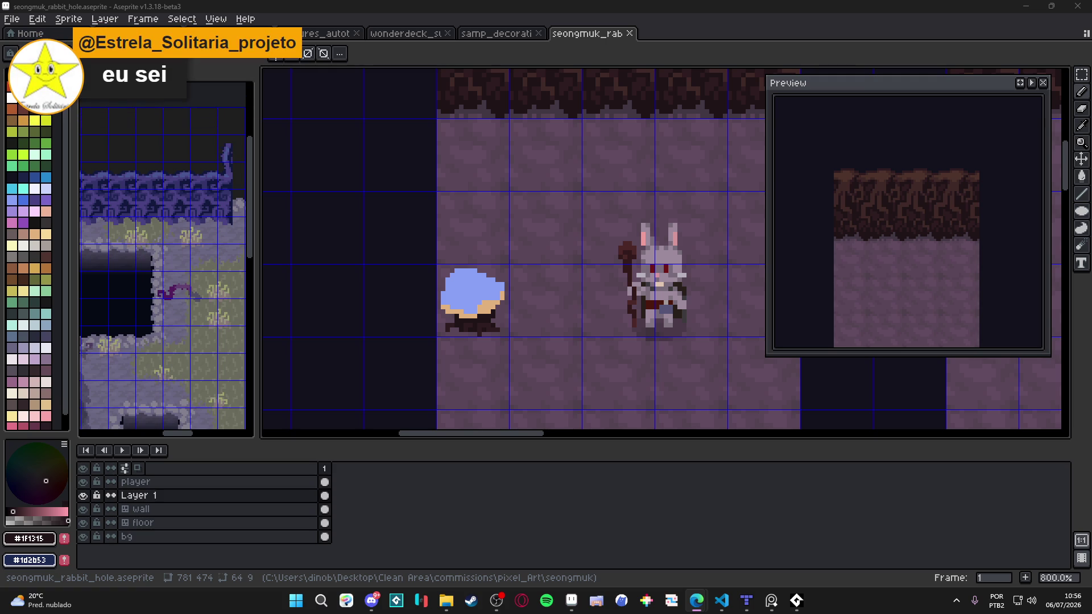
Run Walkable Cities on itch.io and walk the character through to Level Complete.
key(alt+Tab)
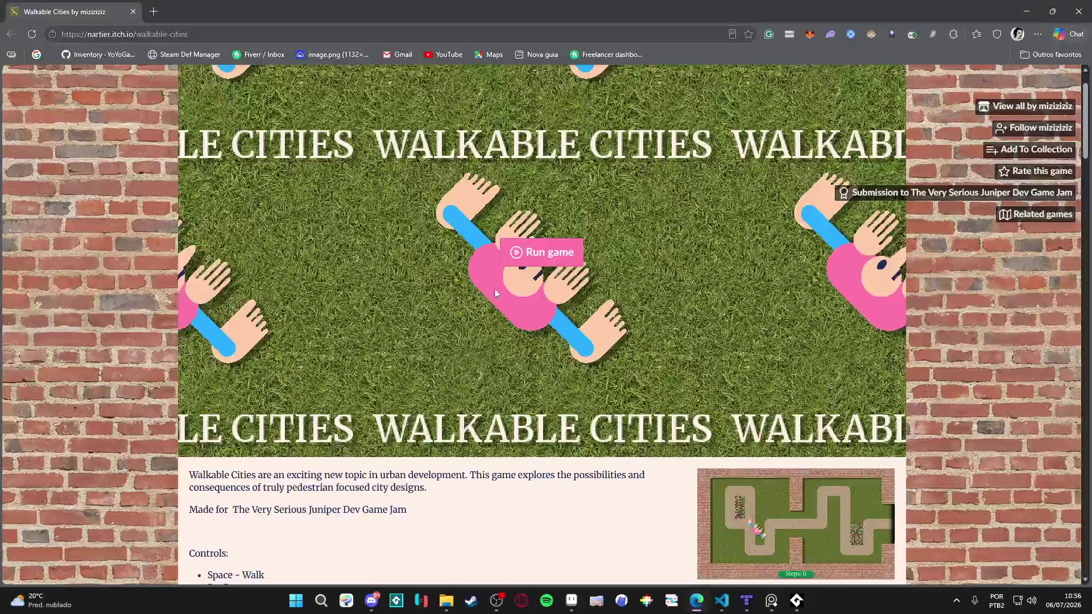
click(549, 250)
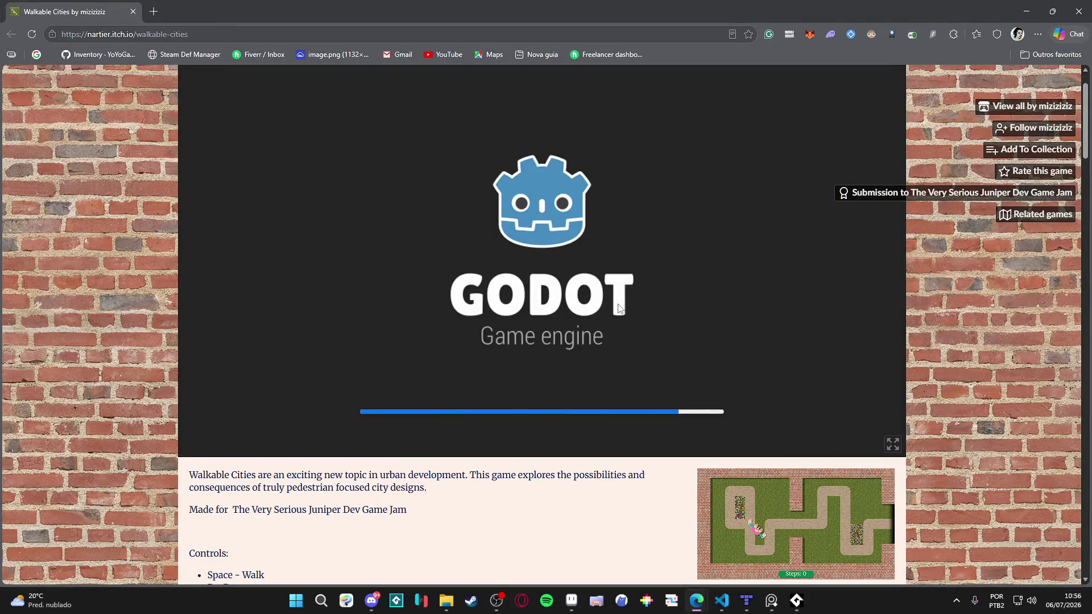
scroll(632, 298, up, 1)
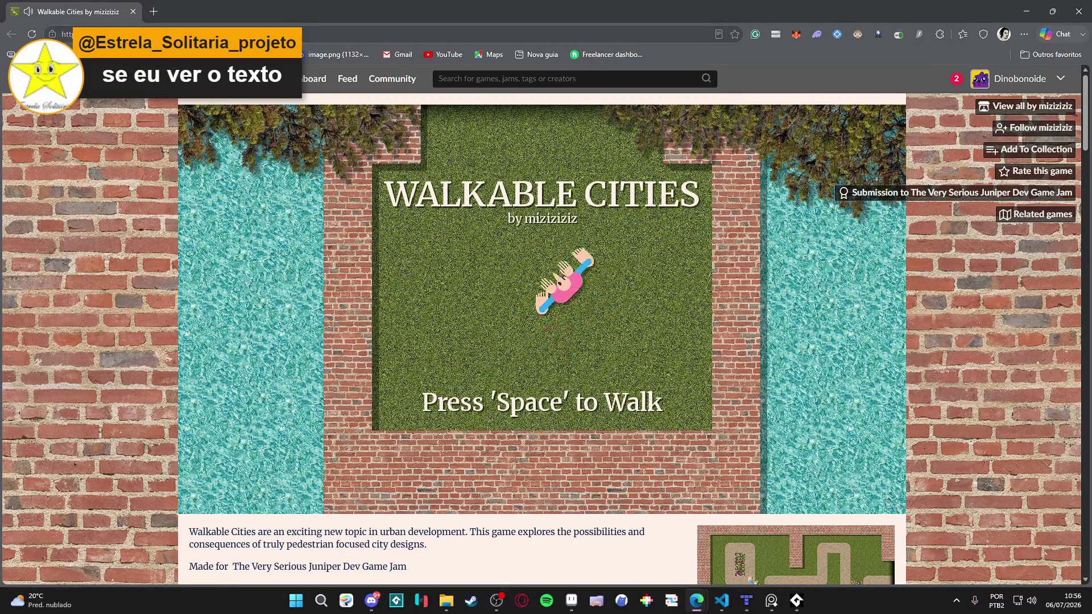
key(space)
key(space)
key(space)
key(space)
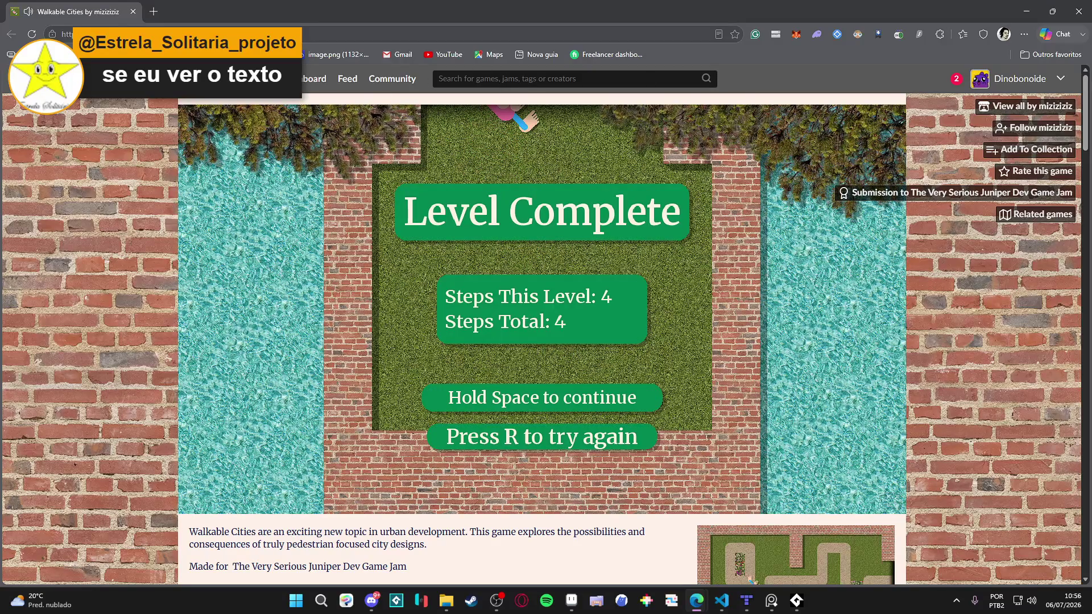
key(space)
key(space)
key(space)
key(space)
key(space)
key(space)
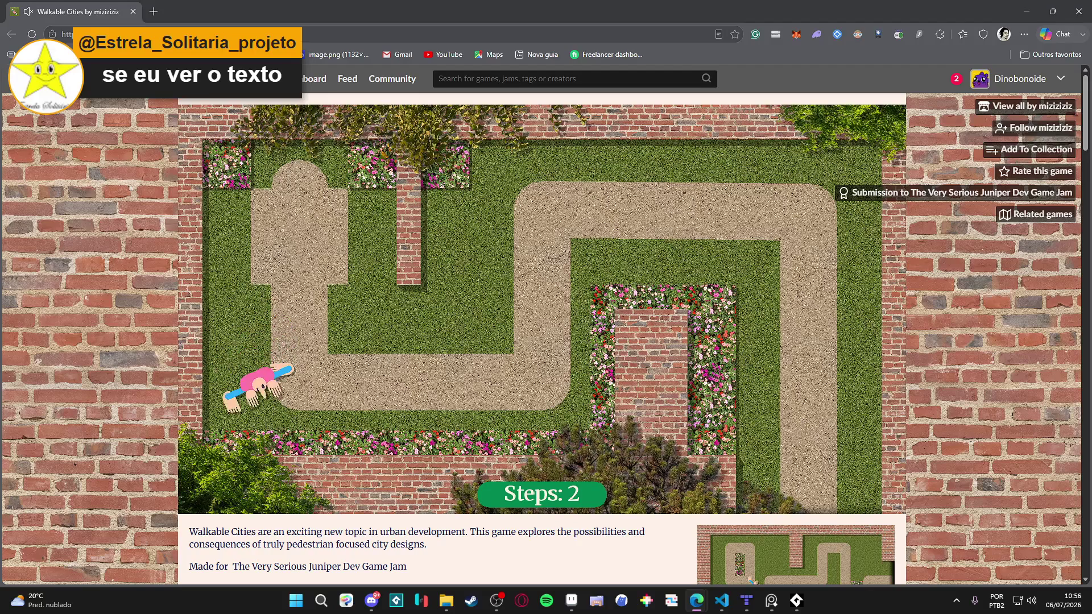
key(space)
key(space)
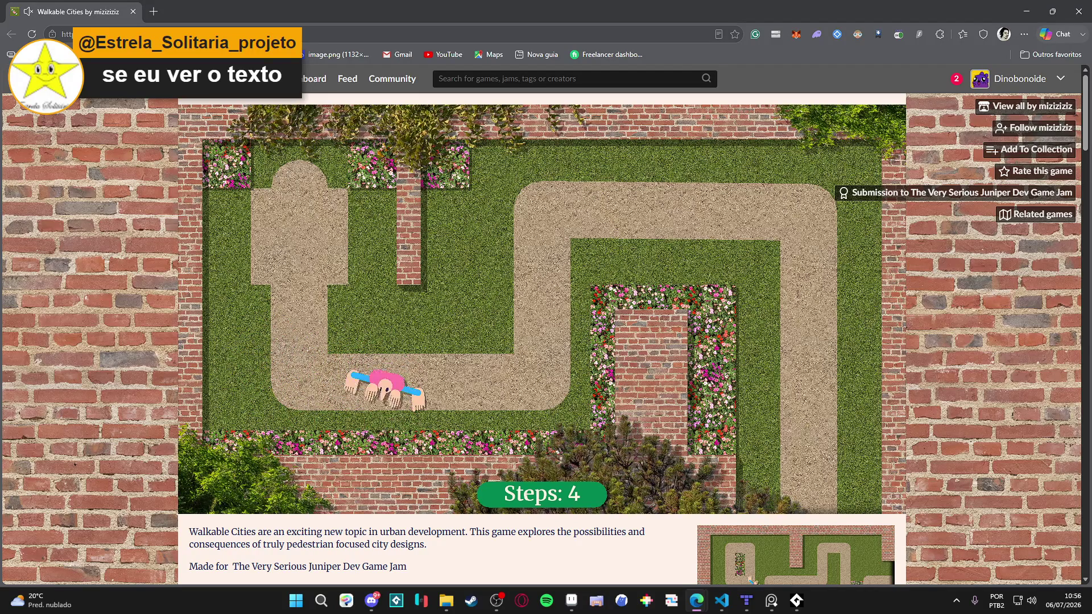
key(space)
key(space)
key(space)
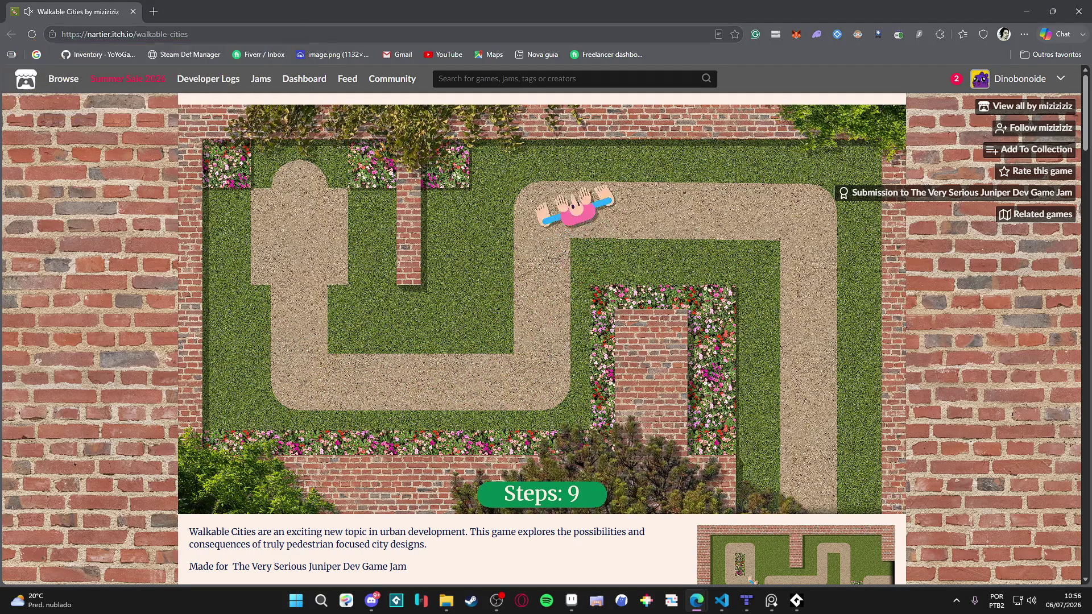
key(space)
key(space)
key(space)
key(space)
key(space)
key(space)
key(space)
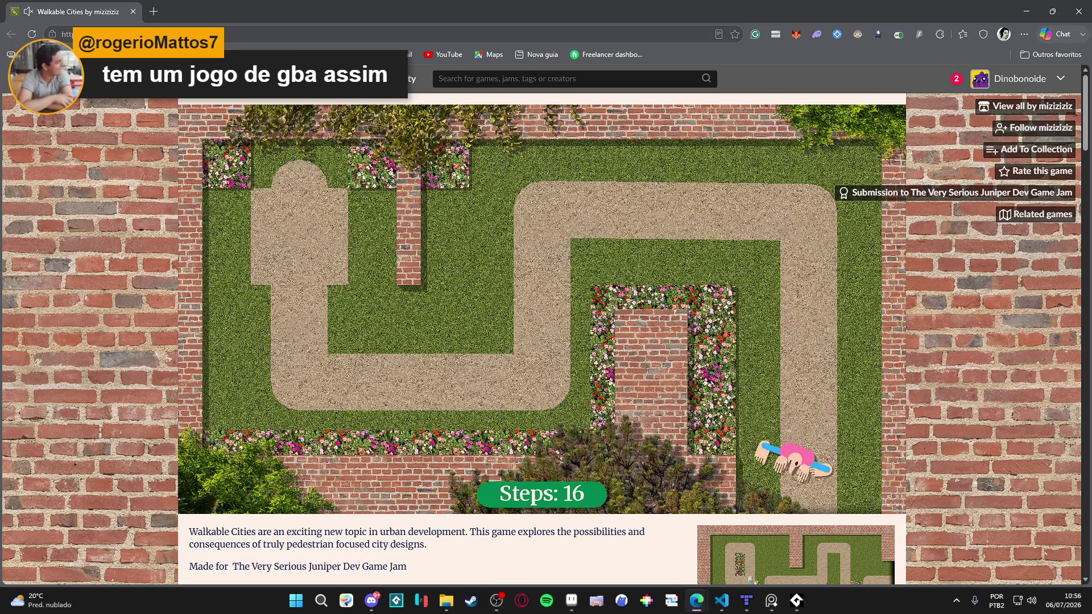
key(space)
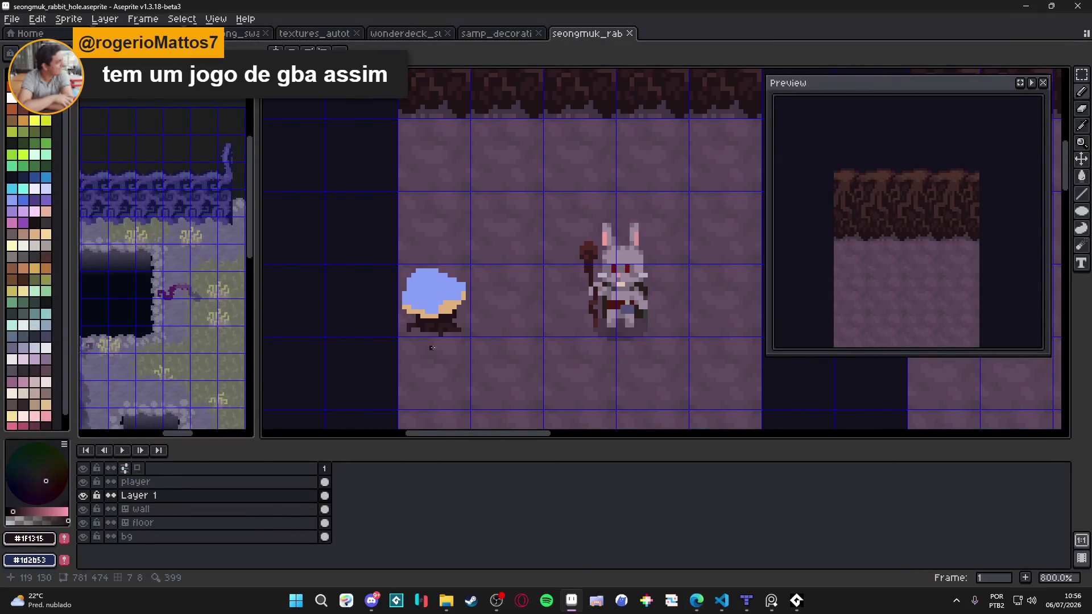
drag(433, 347, 421, 341)
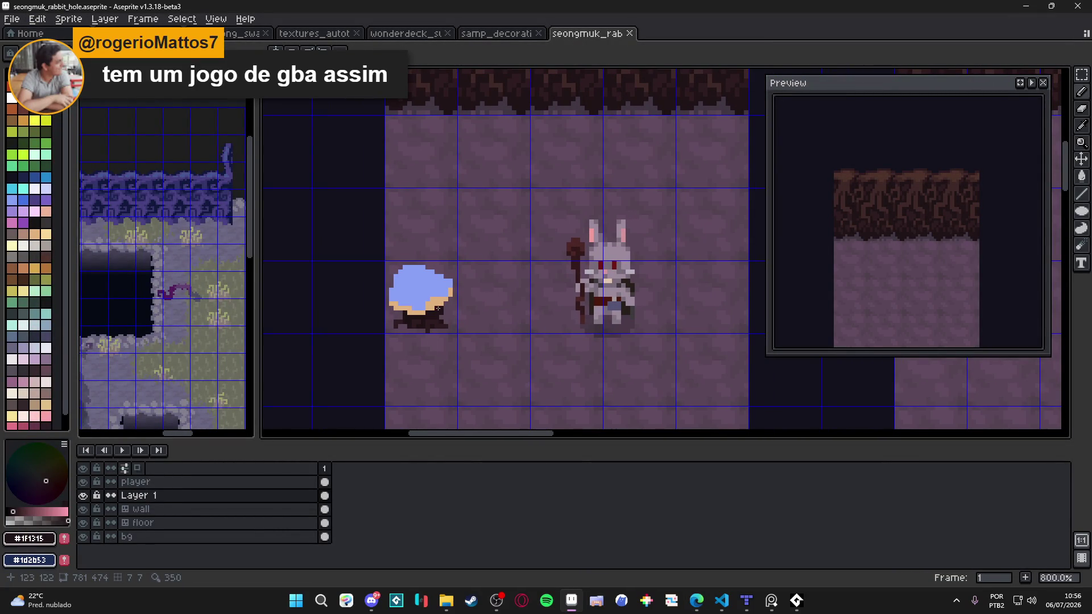
Paint a darker blue shading patch on the blob's lower left, undoing the stray top pixels.
scroll(404, 281, up, 3)
alt+click(424, 269)
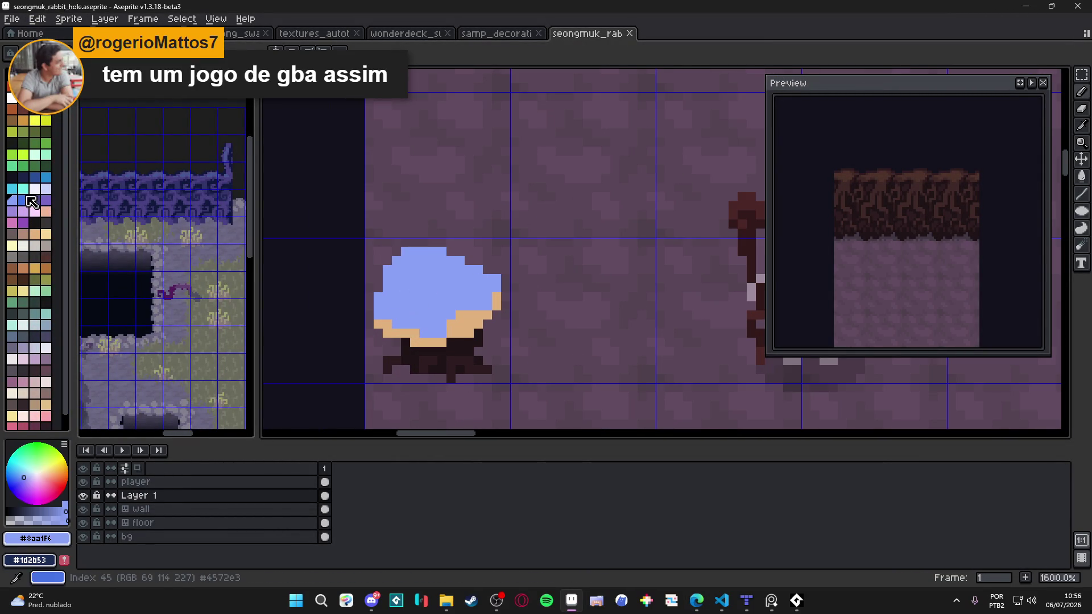
mouse_move(406, 324)
mouse_down()
mouse_move(401, 307)
mouse_move(431, 335)
mouse_up()
scroll(422, 319, down, 1)
key(ctrl+z)
scroll(426, 327, up, 1)
key(ctrl+z)
scroll(434, 333, down, 1)
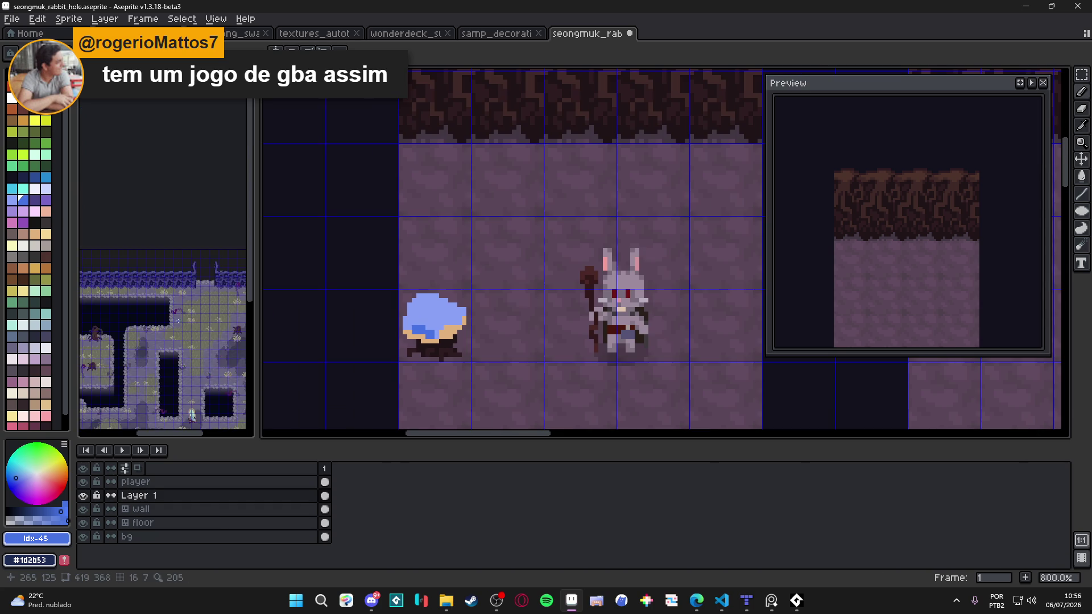
Switch to the Sprite-0002 cave map and bring Tiled's seon_map.tmx level forward.
key(ctrl+Tab)
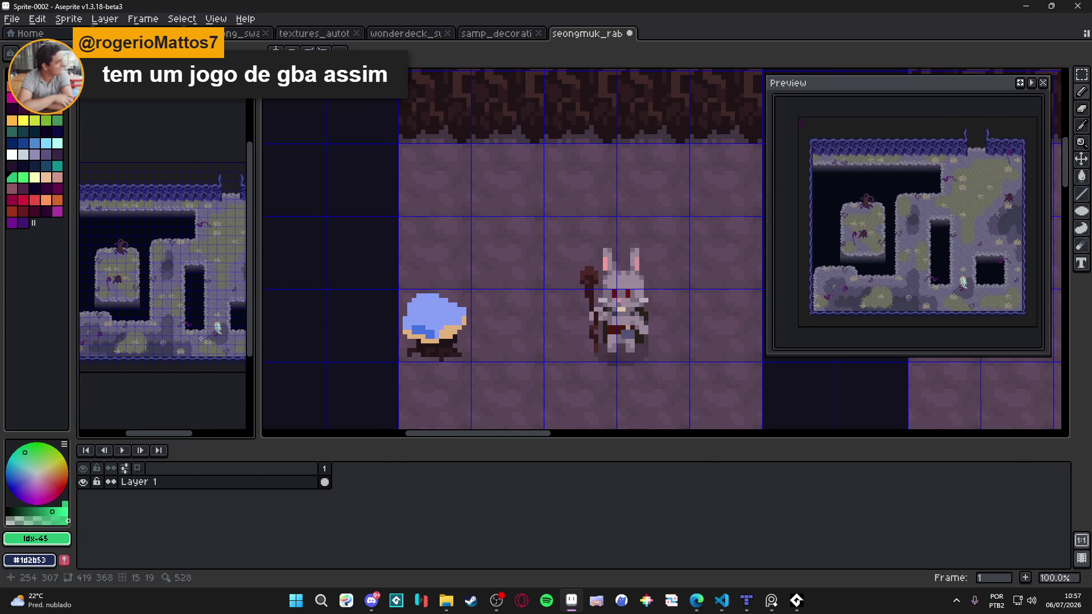
scroll(170, 375, up, 4)
scroll(169, 372, down, 3)
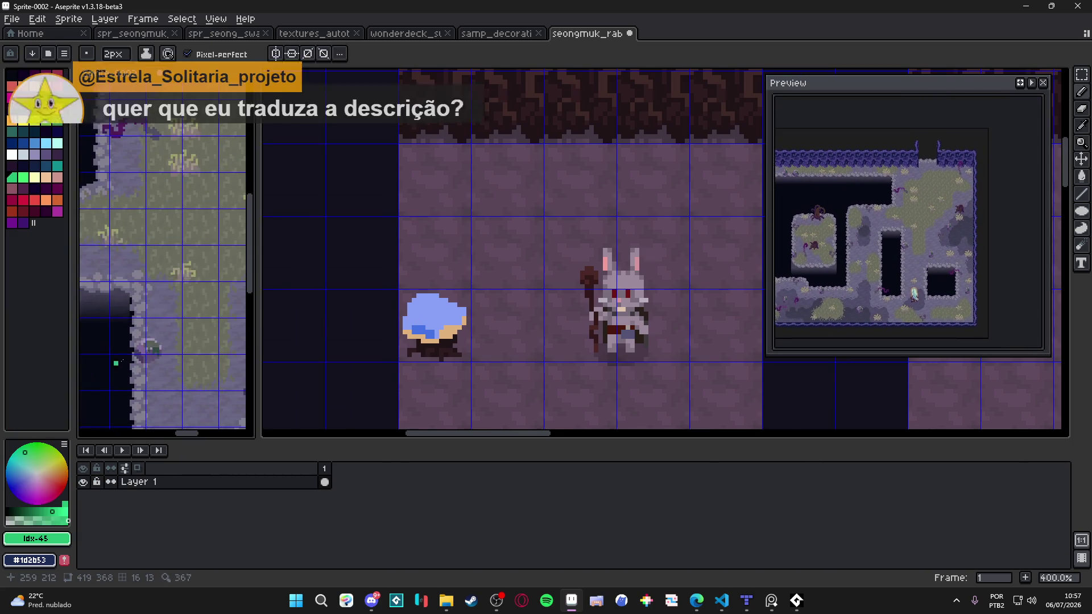
scroll(167, 315, up, 2)
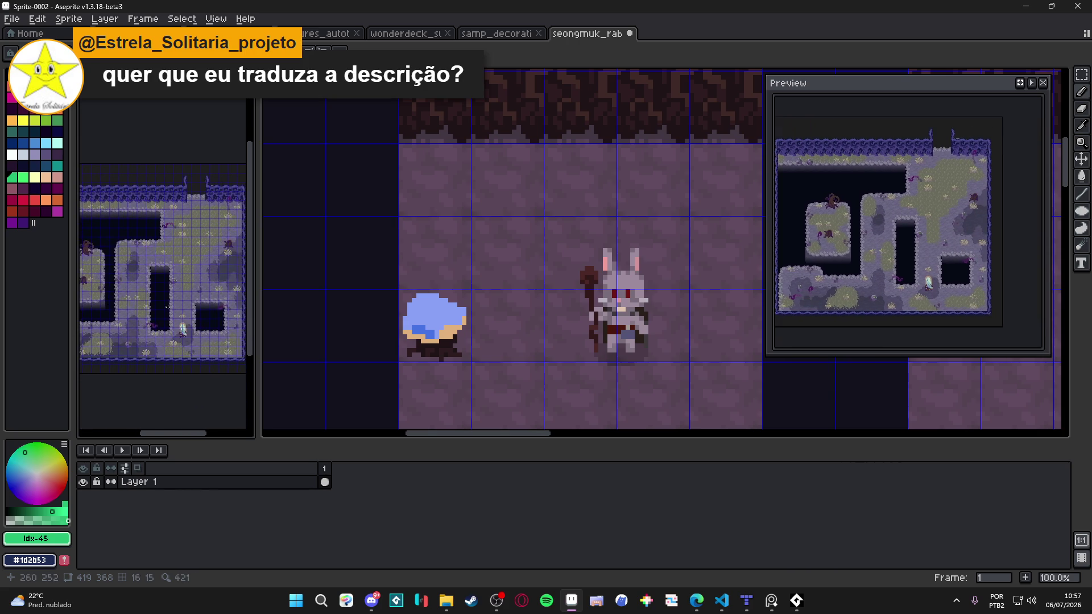
scroll(156, 268, down, 3)
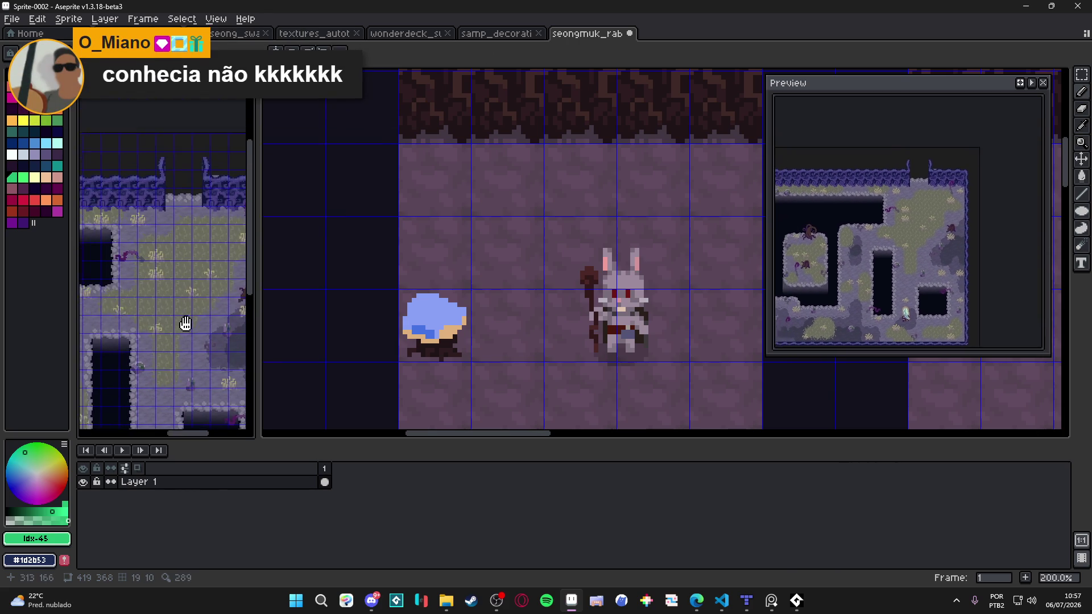
click(745, 602)
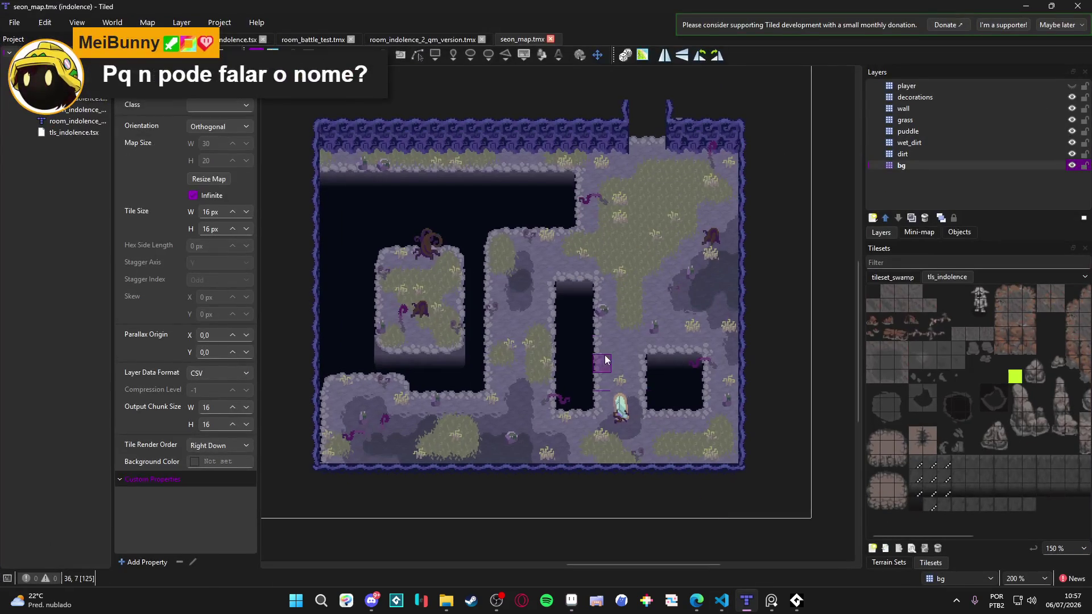
Zoom in on the tileset_swamp tiles in Tiled, then minimize Tiled to return to Aseprite.
click(897, 280)
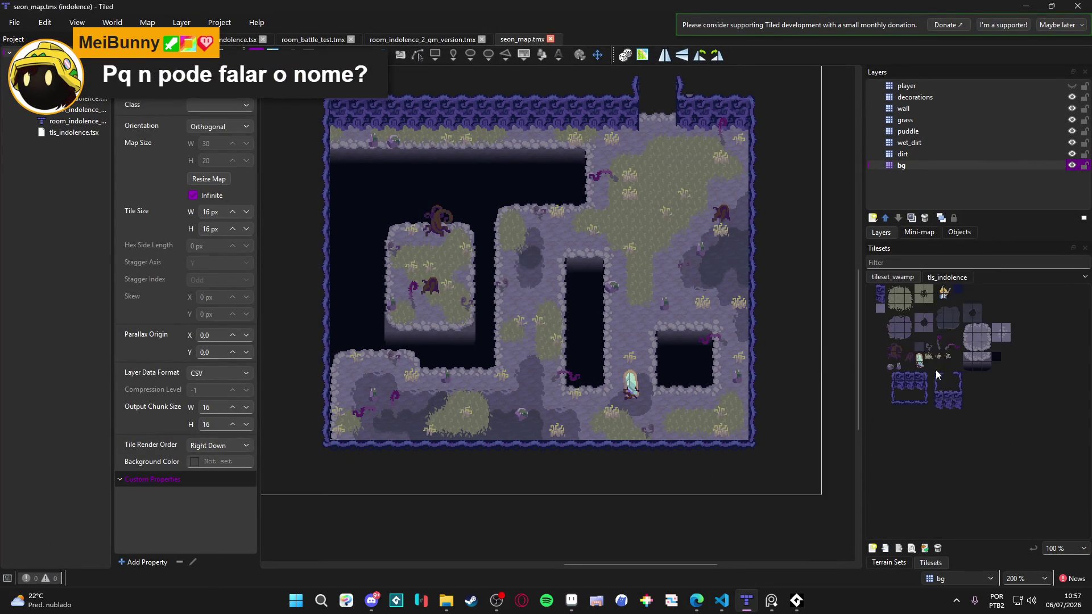
scroll(913, 371, up, 2)
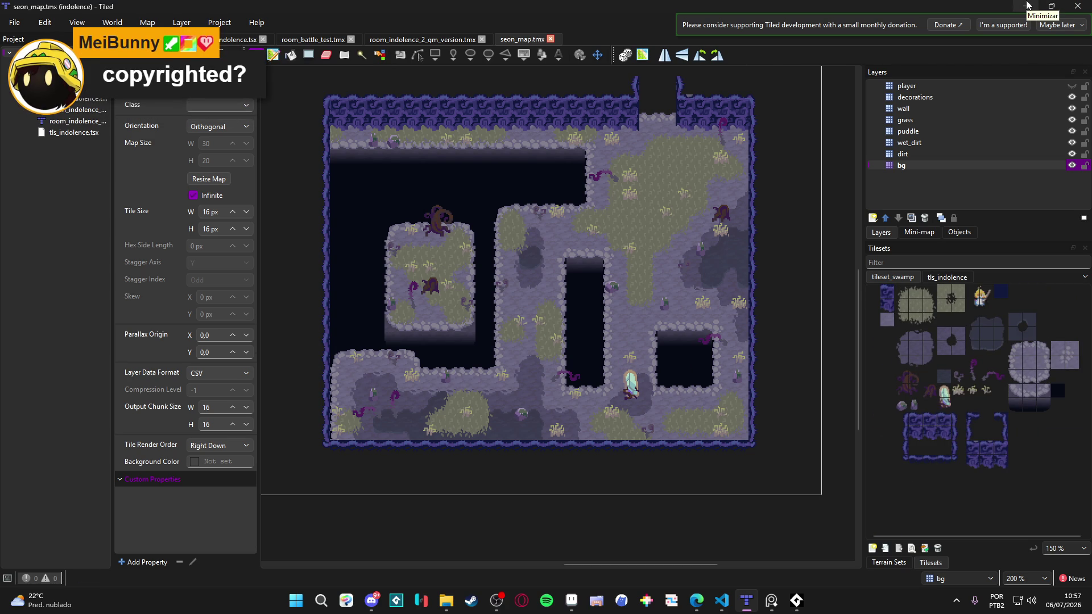
click(1027, 5)
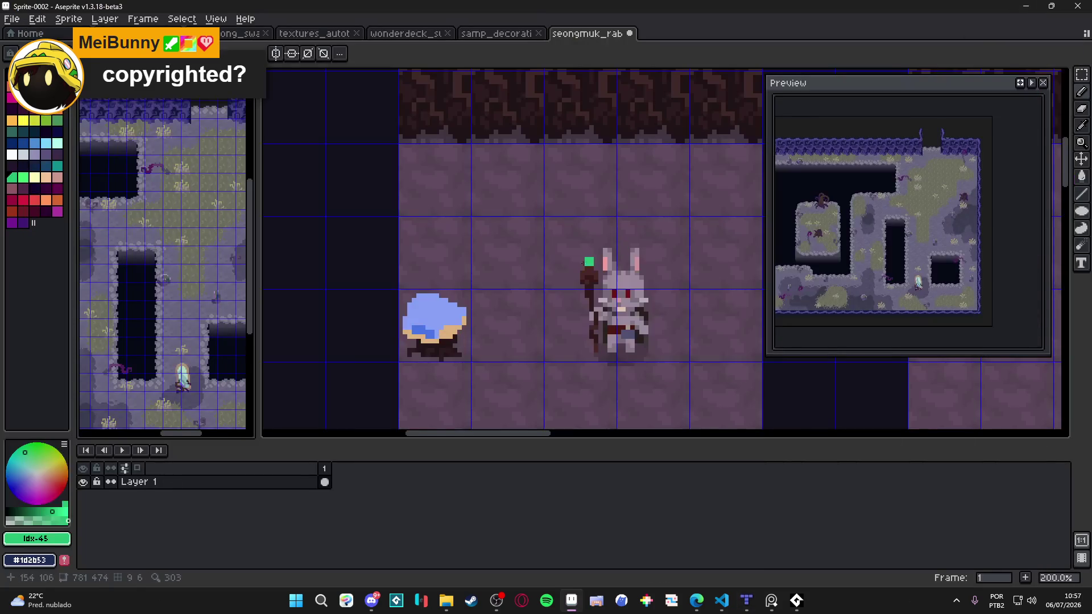
Paint a dark-blue #4572e3 row across the blob's lower part, out to its right edge.
scroll(431, 325, up, 10)
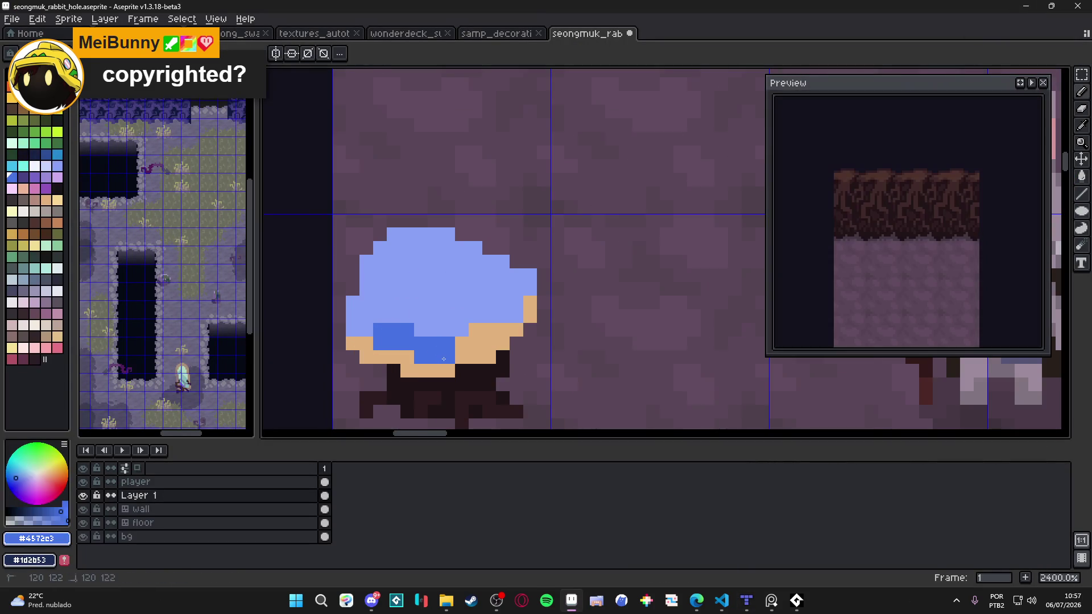
click(361, 322)
click(368, 265)
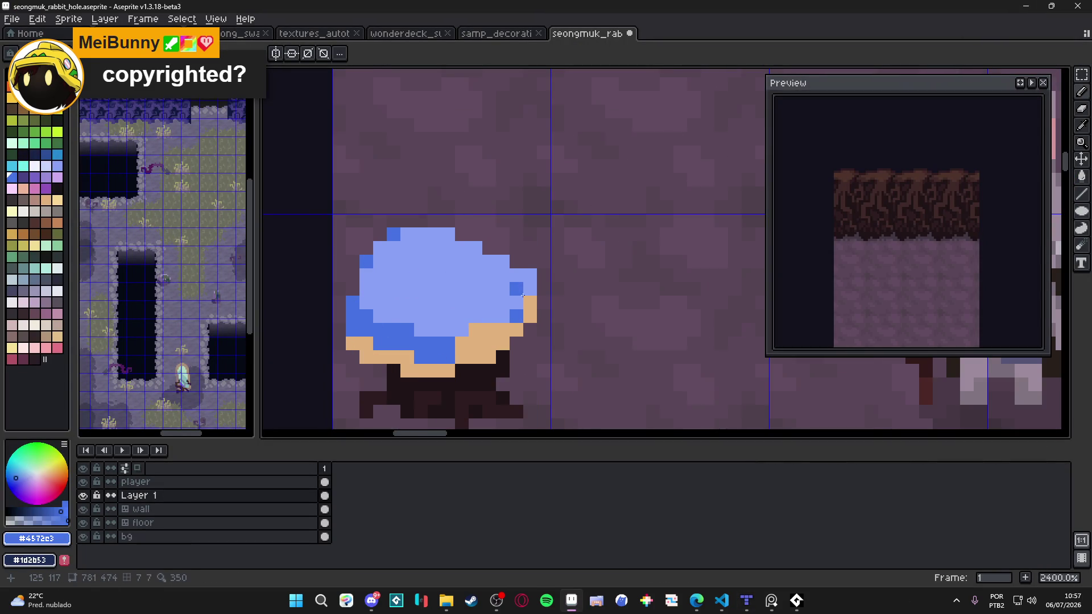
drag(415, 325, 509, 298)
click(518, 289)
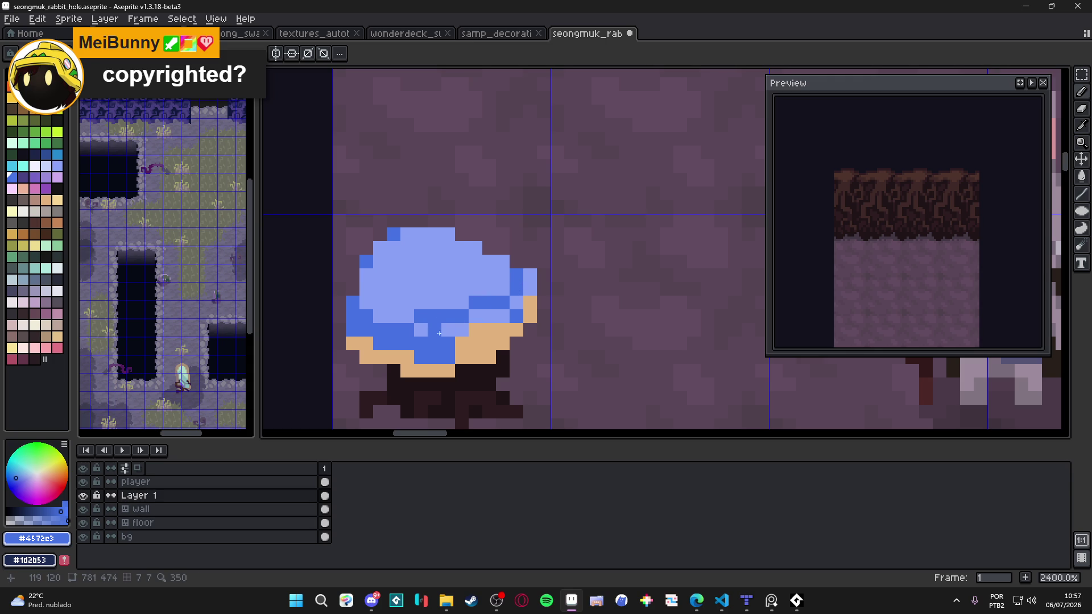
Touch up the lower shading with light-blue #8aa1f6 and dark-blue pixels.
alt+click(421, 330)
click(434, 330)
drag(448, 343, 439, 343)
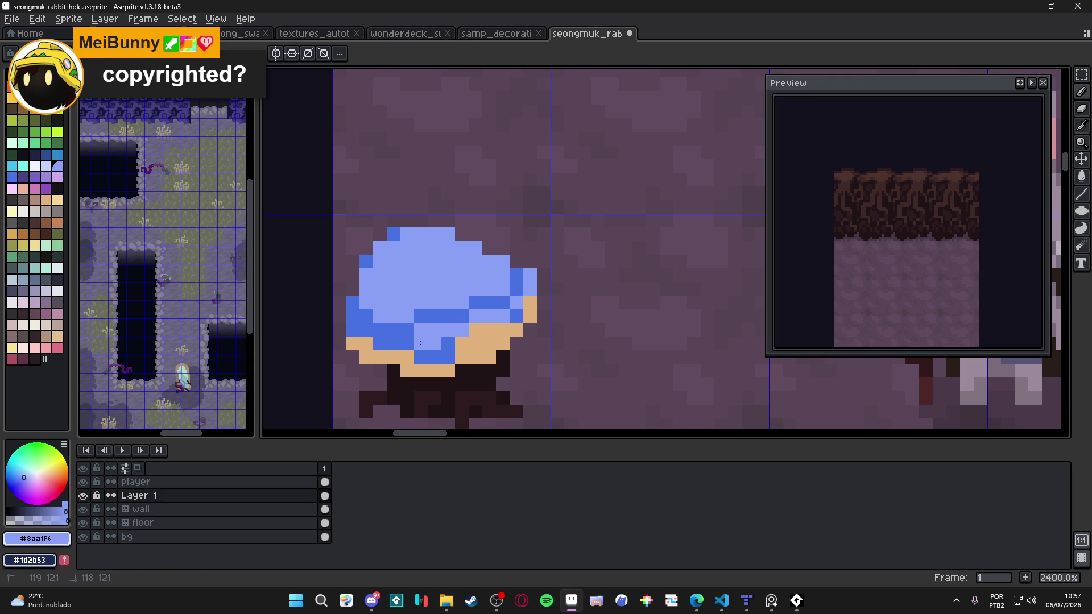
alt+click(435, 343)
click(462, 330)
alt+click(481, 312)
alt+click(482, 296)
click(462, 303)
Repaint the blob's lowest dark-blue row light blue and fix pixels on the right.
alt+click(517, 312)
click(516, 316)
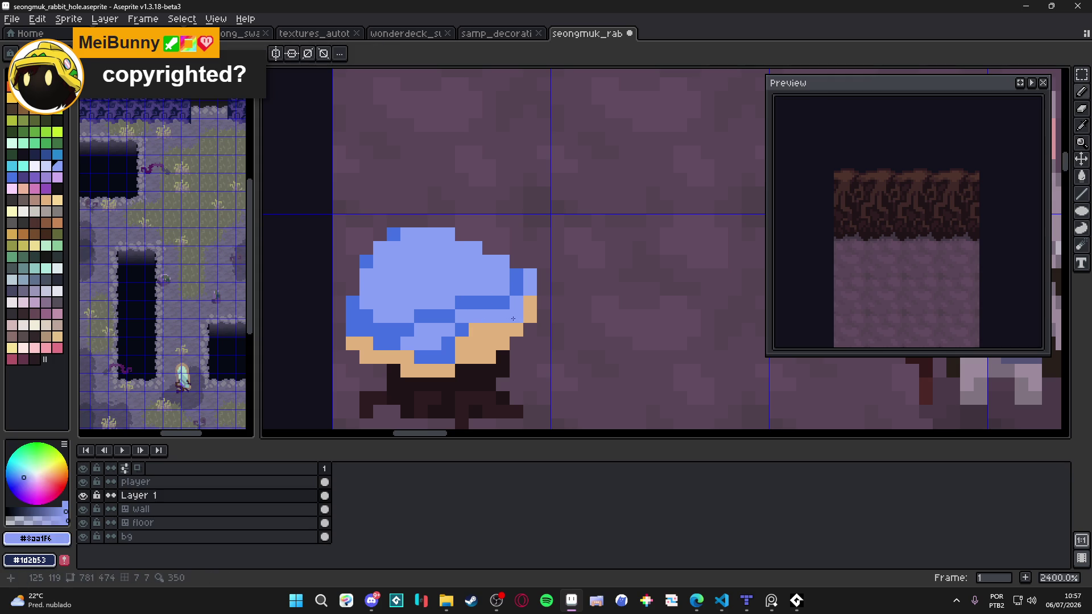
alt+click(507, 294)
click(407, 343)
alt+click(421, 332)
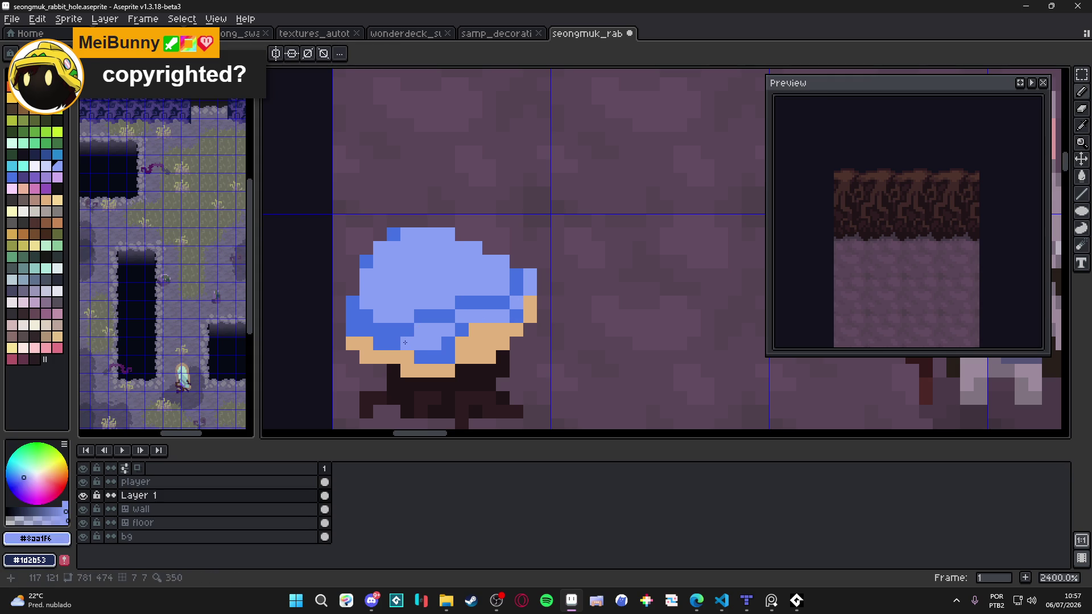
click(407, 329)
mouse_move(393, 330)
mouse_down()
mouse_move(379, 330)
mouse_move(407, 316)
mouse_move(395, 318)
mouse_up()
Add a dark-blue band higher on the blob, partly lightened, then switch to the browser.
alt+click(376, 308)
alt+click(434, 304)
scroll(450, 345, down, 3)
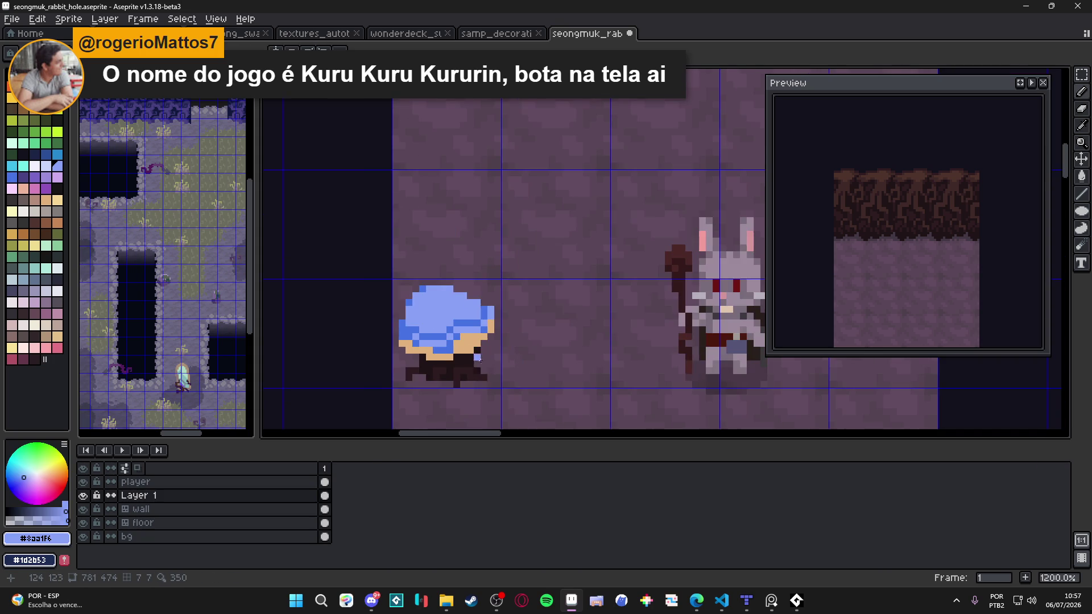
scroll(421, 353, down, 3)
scroll(422, 353, up, 4)
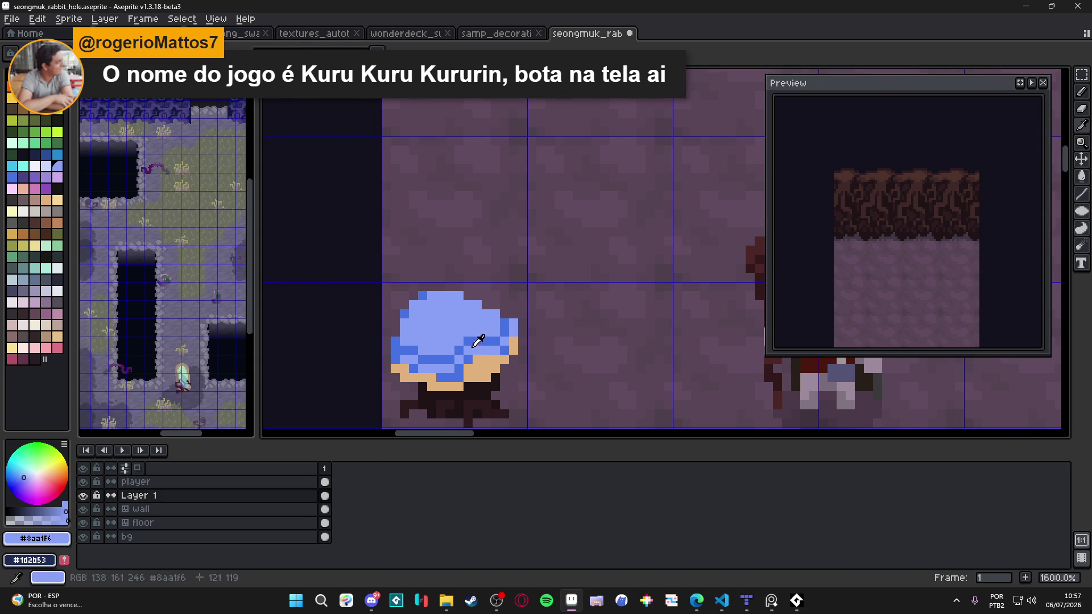
drag(442, 329, 449, 323)
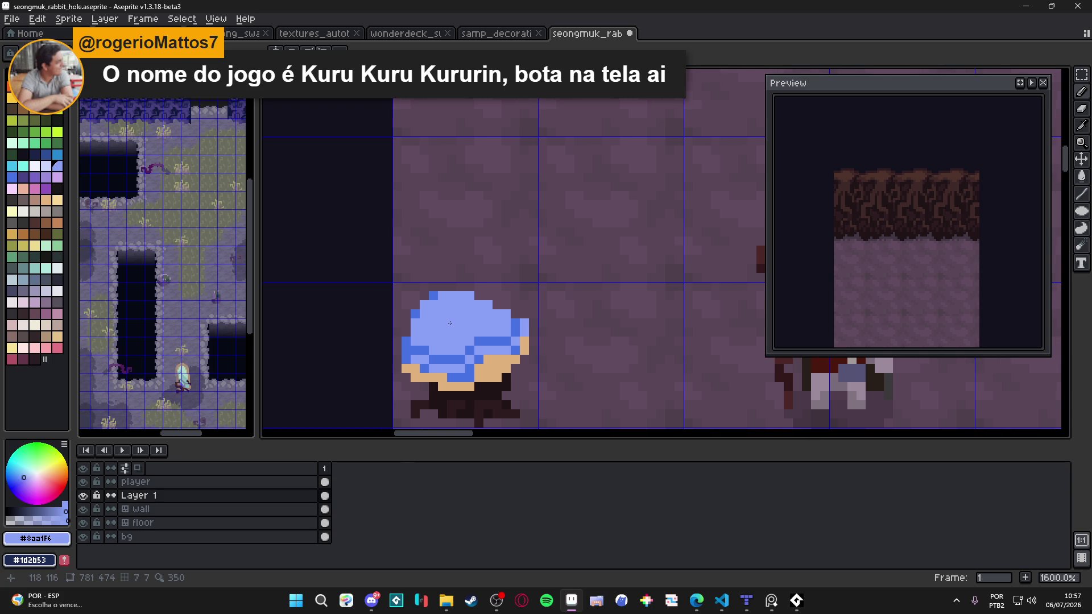
key(alt+Tab)
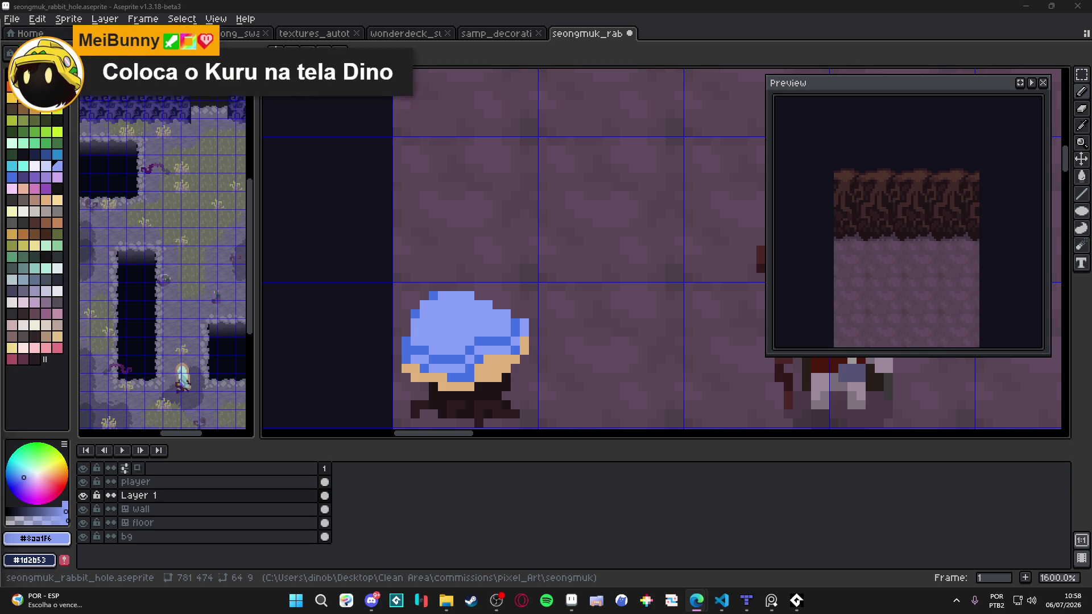
key(alt+Tab)
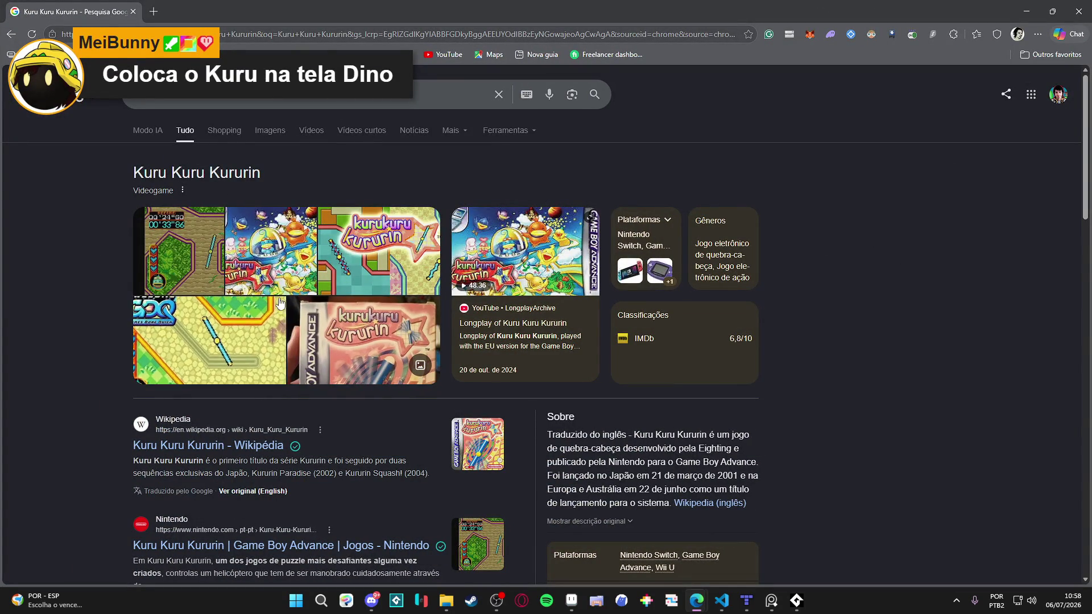
Play the Kuru Kuru Kururin longplay muted, skip to a later level, then close Chrome.
click(526, 287)
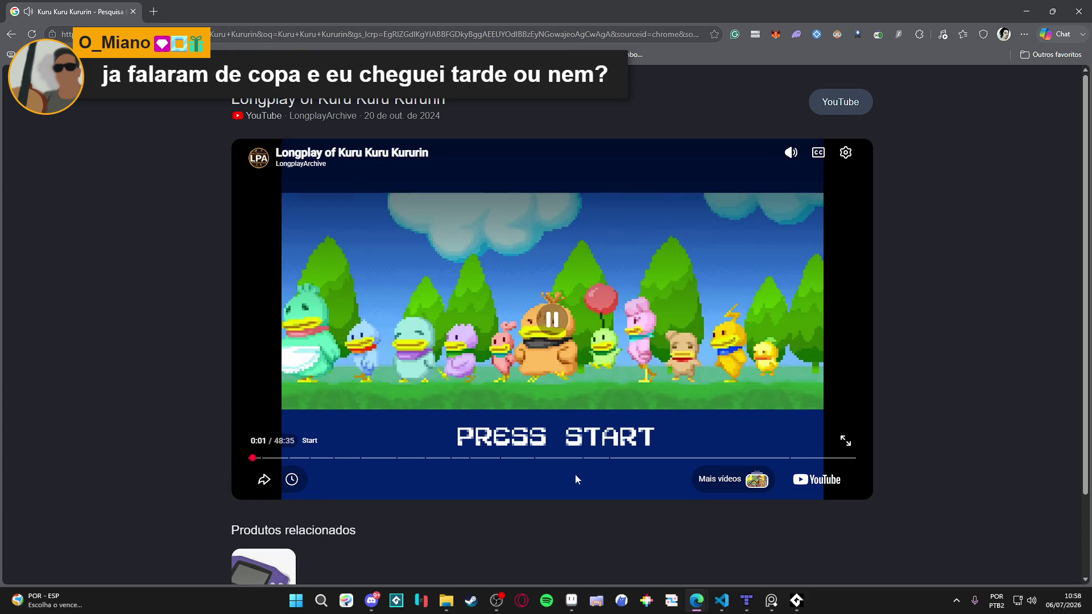
click(791, 152)
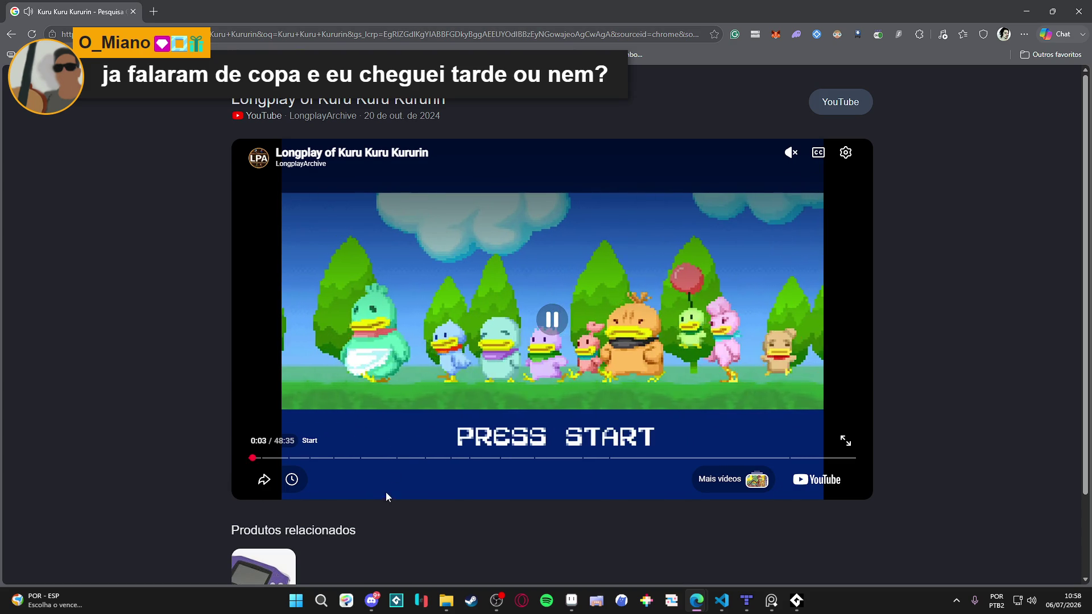
click(344, 459)
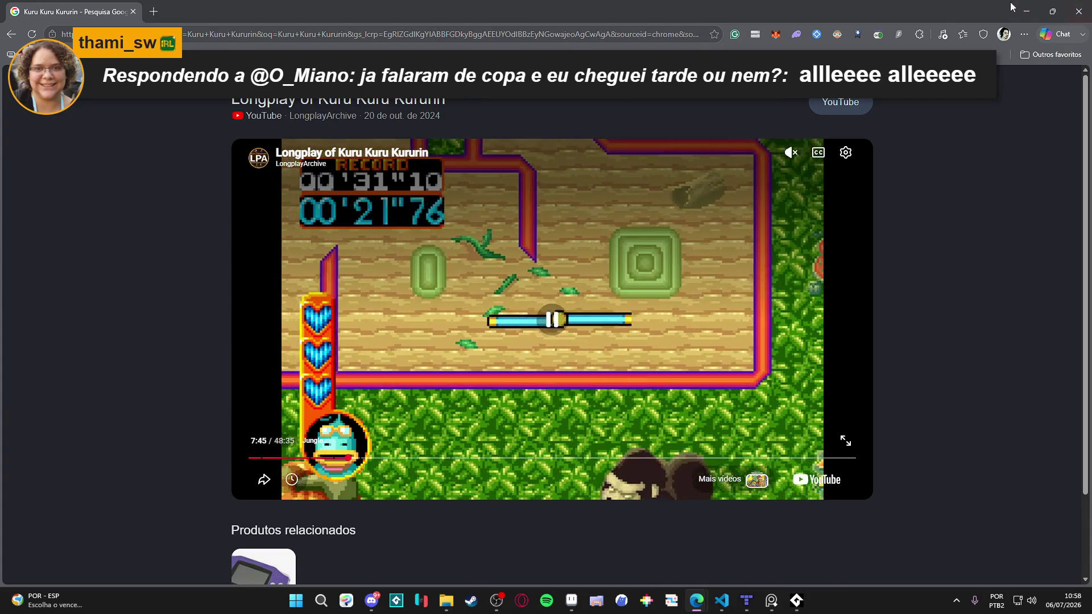
click(1078, 12)
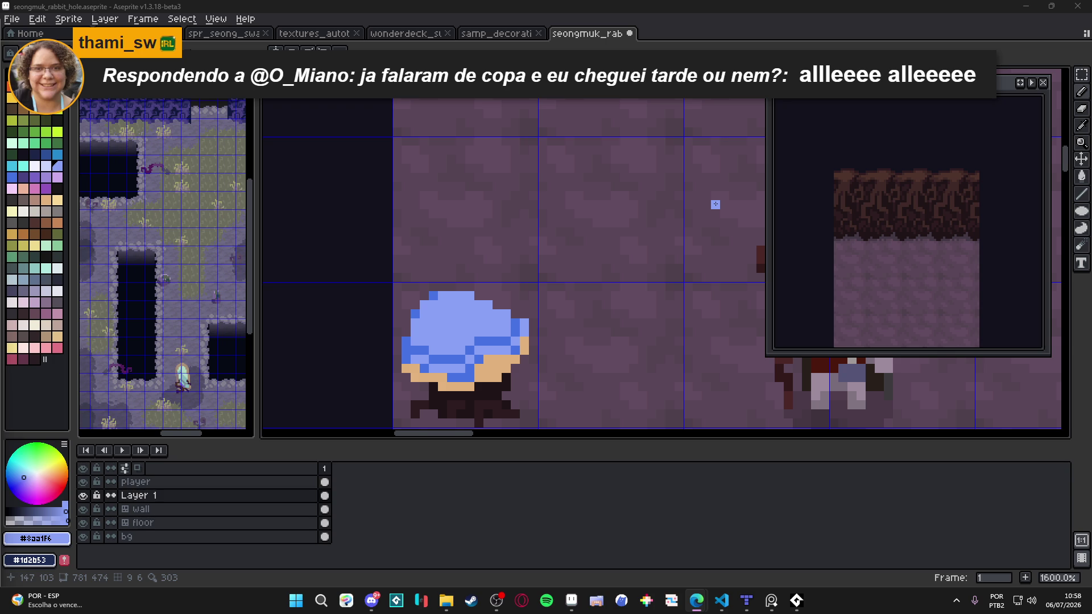
Darken the tan skin pixels along the blob cap's edge with palette colour idx-57.
scroll(493, 360, down, 3)
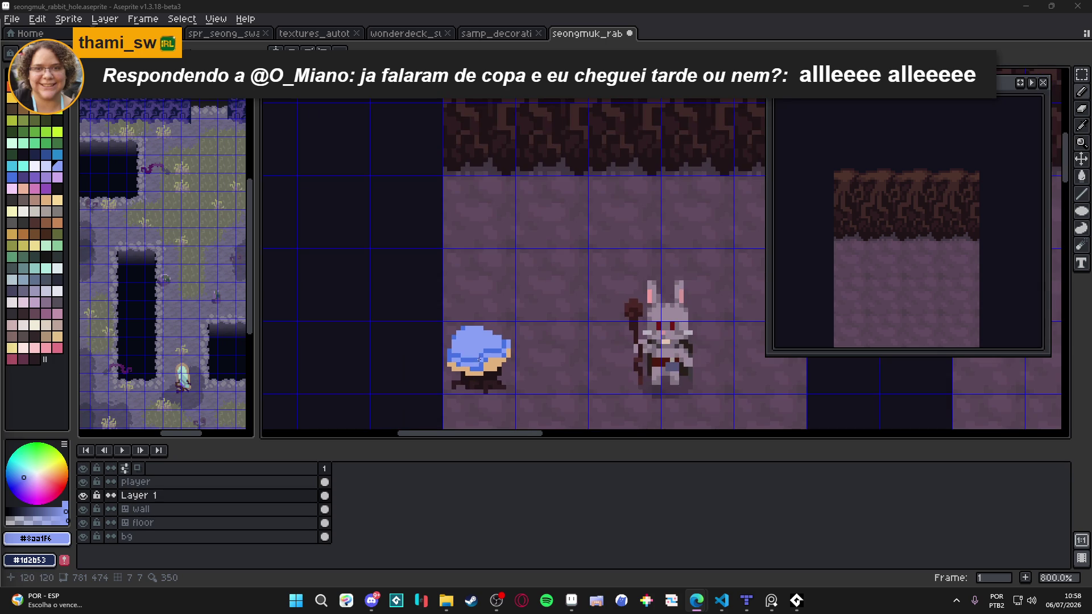
scroll(481, 357, down, 2)
scroll(490, 368, up, 7)
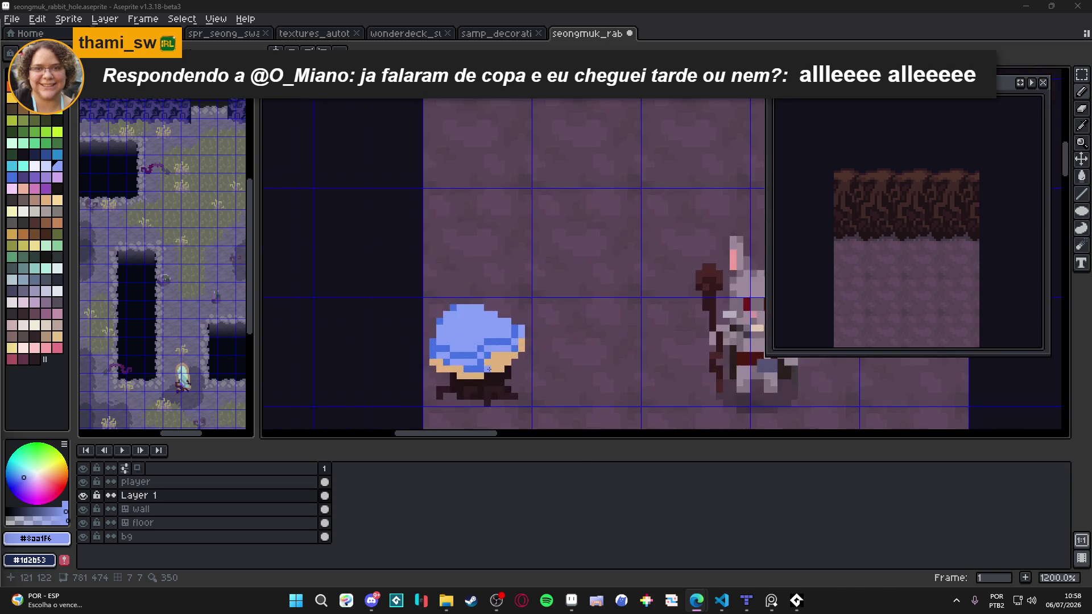
alt+click(489, 369)
click(38, 192)
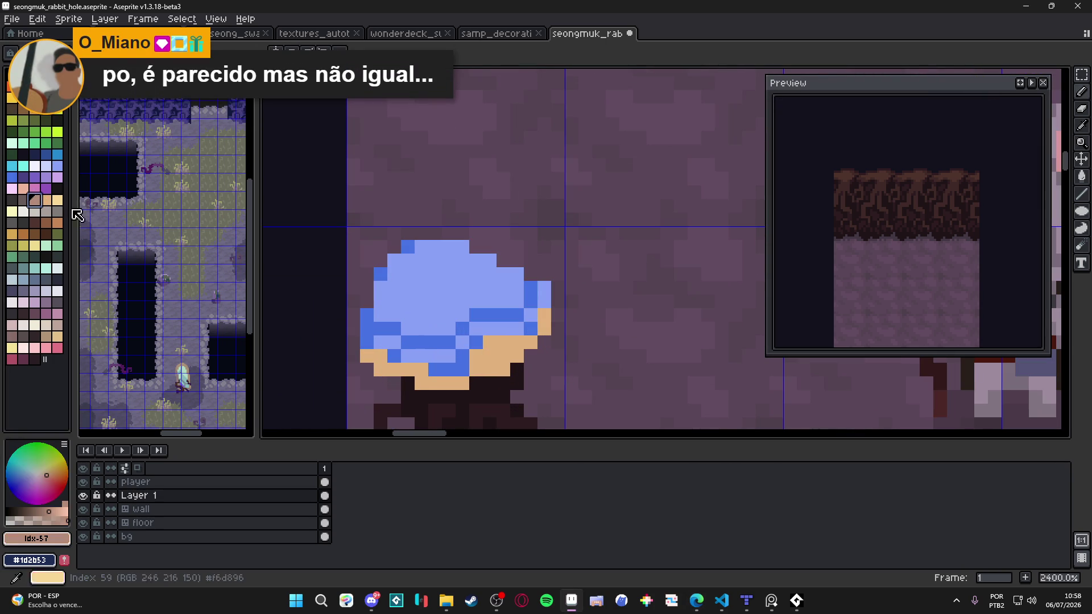
click(499, 366)
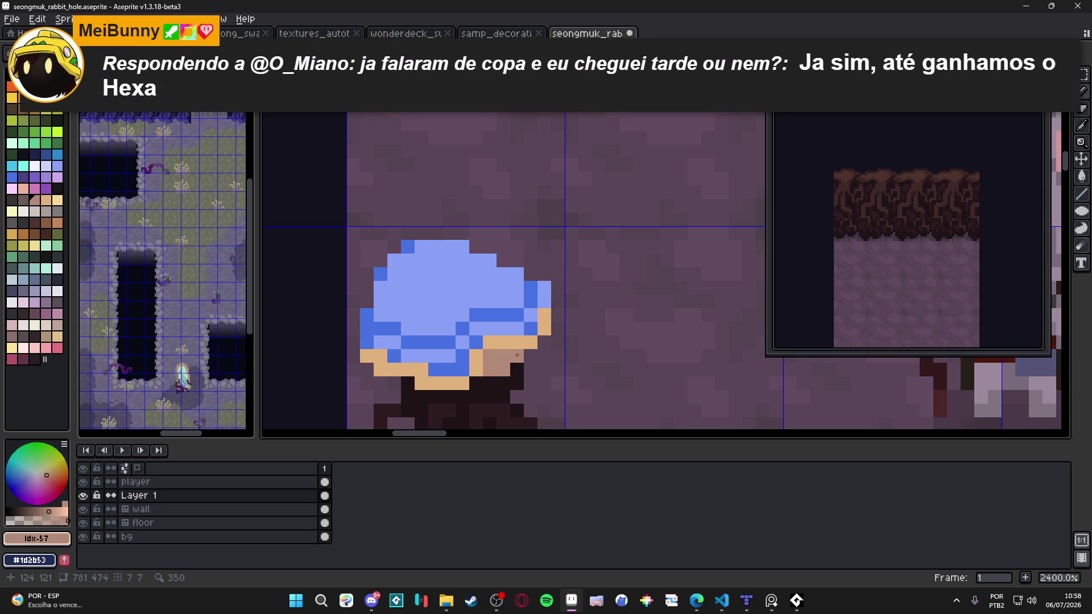
click(421, 383)
click(381, 370)
click(530, 342)
Save seongmuk_rabbit_hole.aseprite and sample the blob's blue #4572e3.
scroll(543, 330, down, 7)
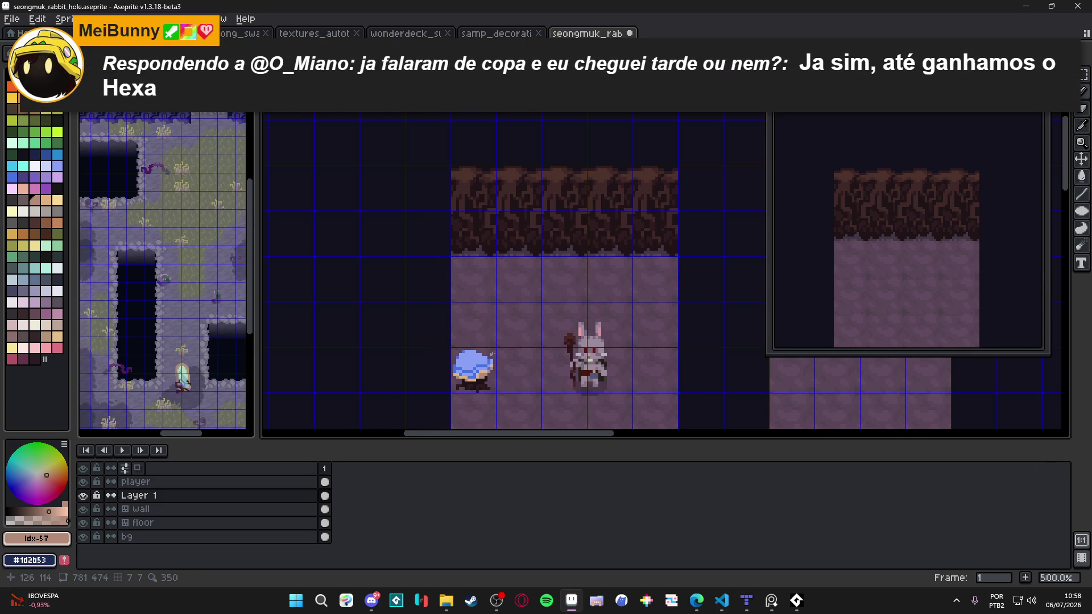
scroll(466, 360, up, 4)
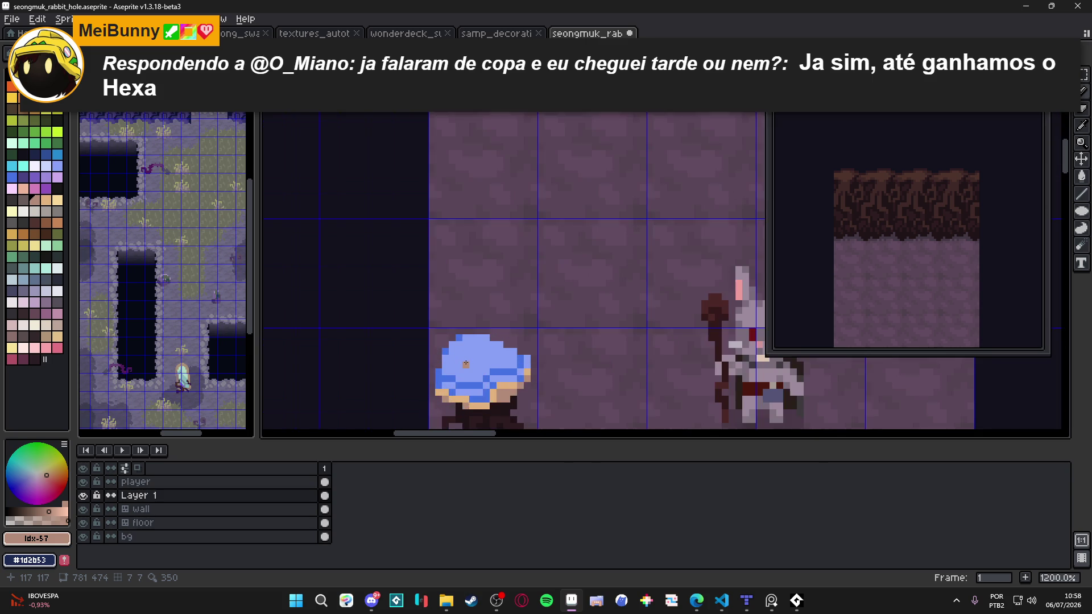
scroll(479, 292, down, 4)
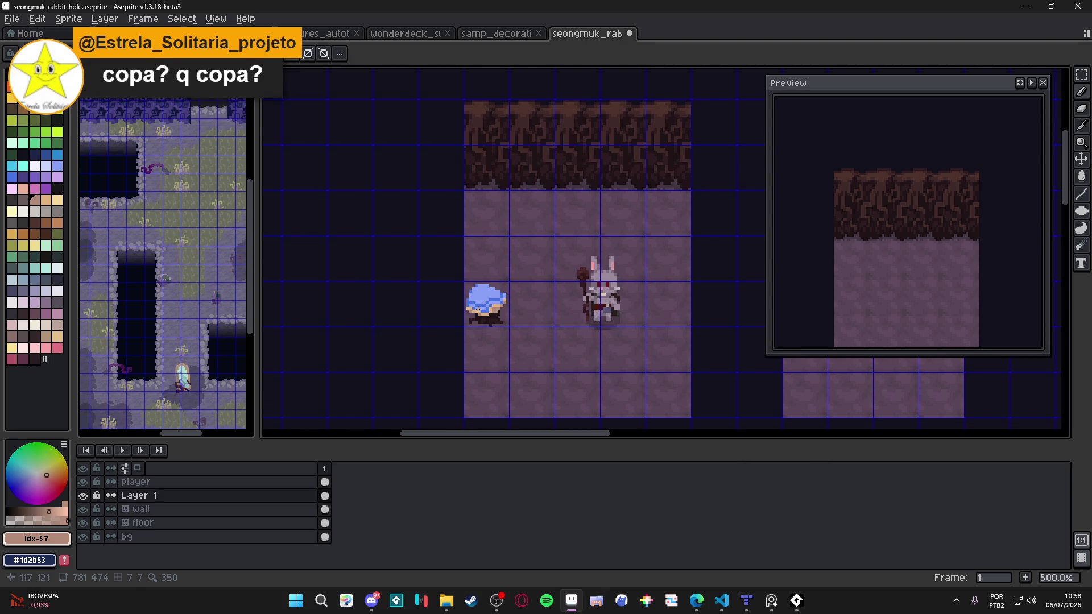
scroll(435, 318, up, 1)
key(v)
key(ctrl+s)
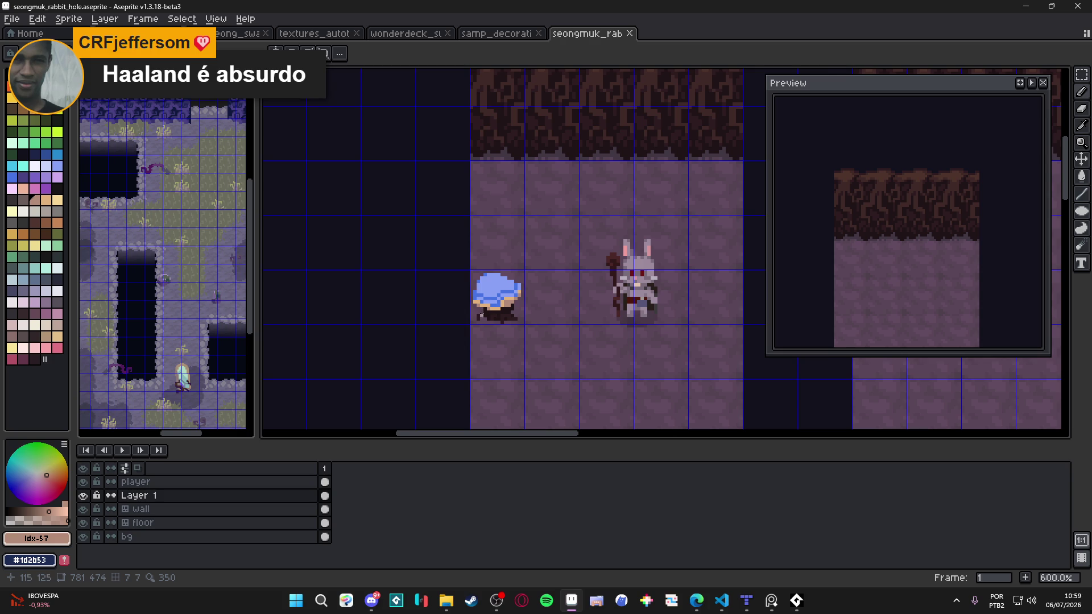
scroll(481, 314, up, 6)
alt+click(467, 260)
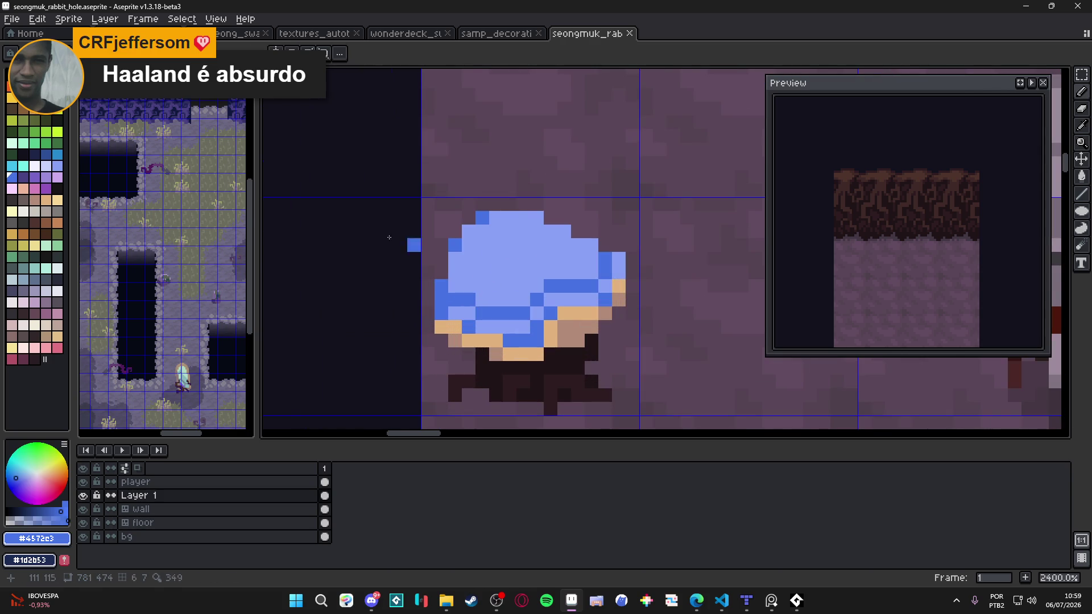
Fill the blob's light-blue areas with purple idx-47 using the Paint Bucket.
click(35, 177)
click(481, 279)
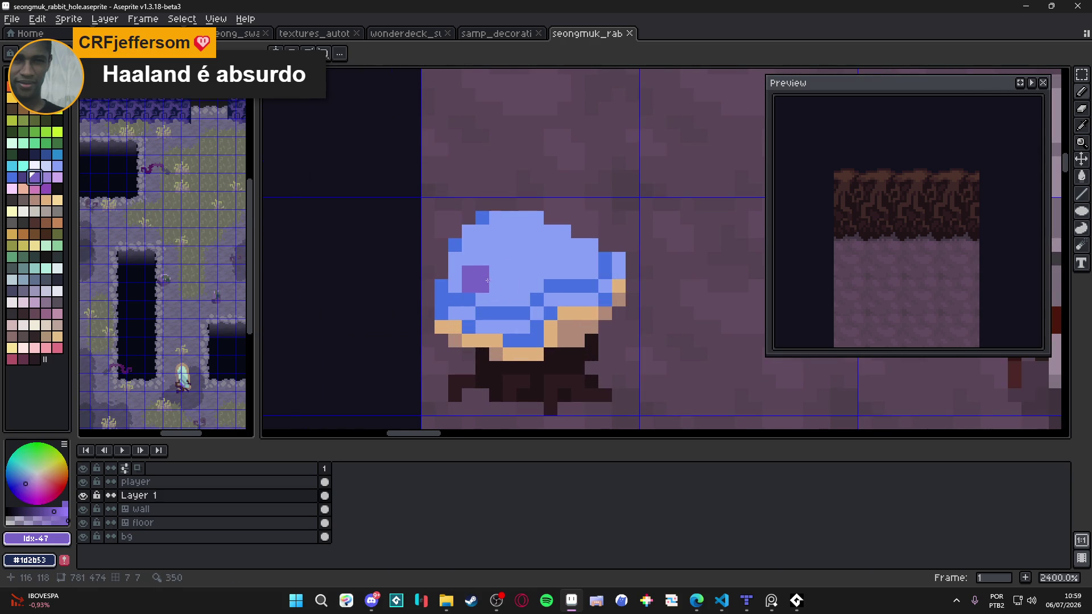
key(g)
click(506, 323)
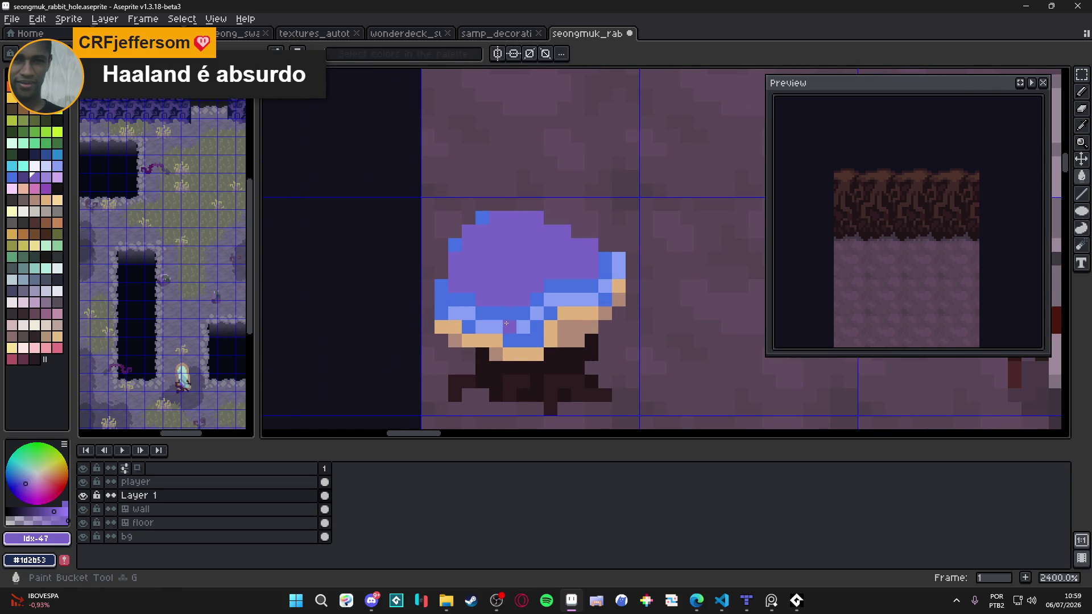
click(501, 326)
click(466, 313)
click(568, 300)
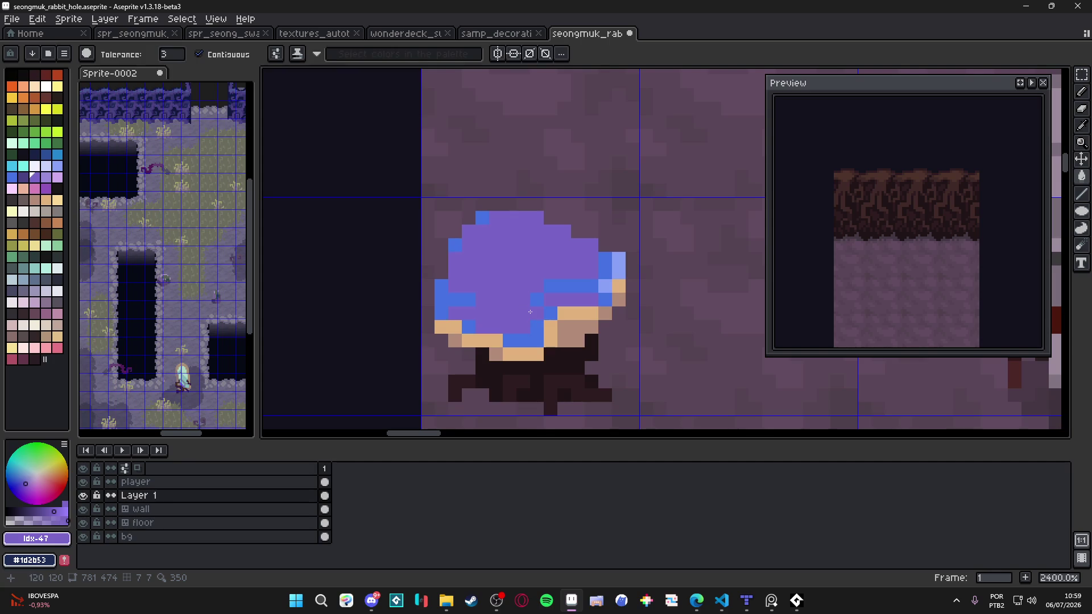
click(511, 314)
click(603, 287)
scroll(603, 281, down, 3)
scroll(538, 315, up, 3)
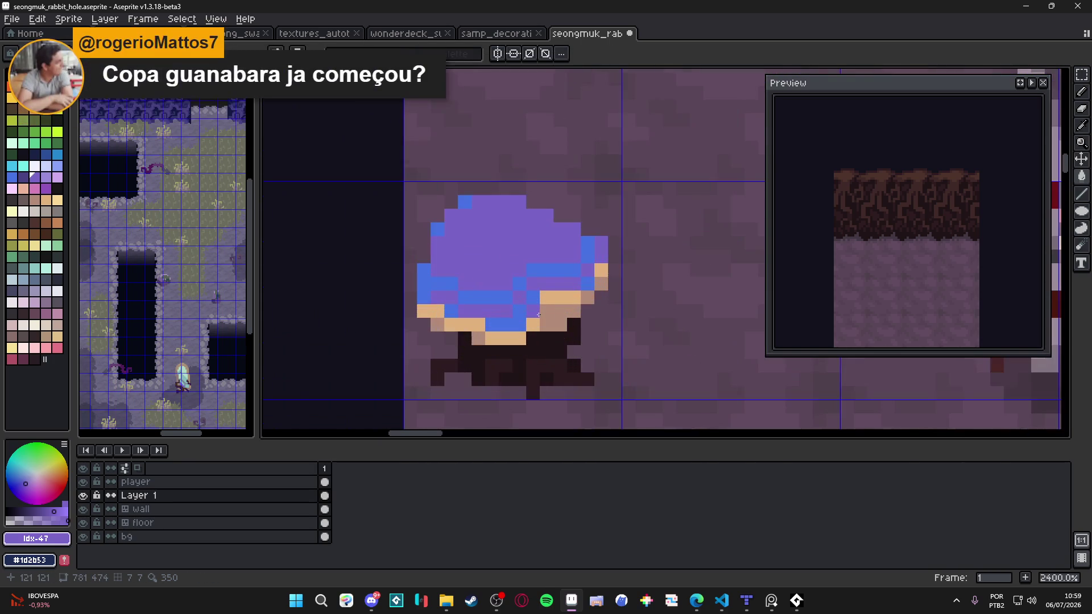
Repaint the blue pixels along the blob's lower band with darker purple idx-46.
alt+click(499, 302)
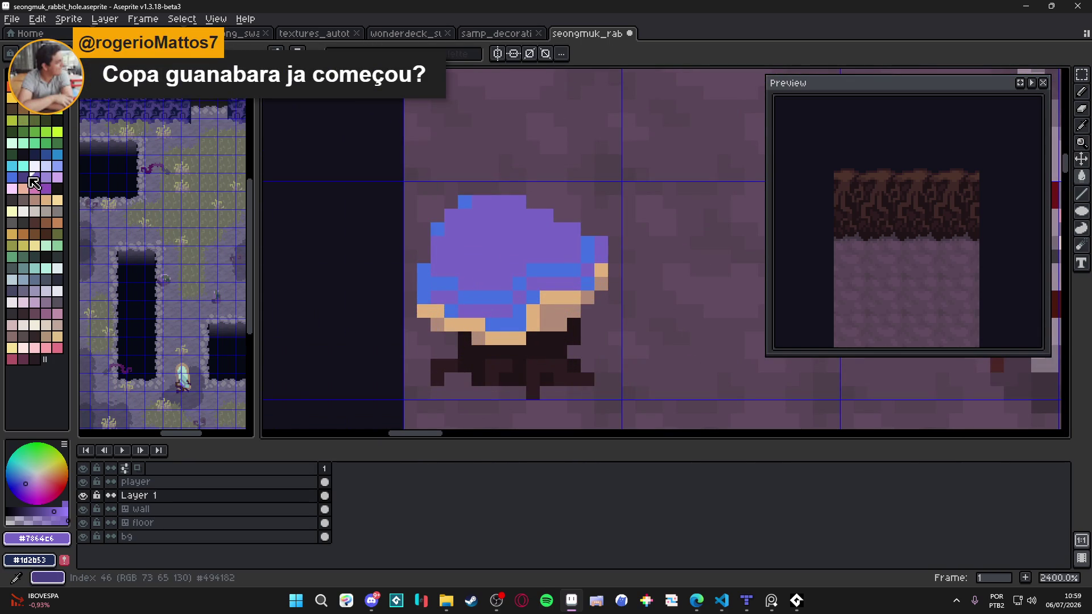
click(34, 182)
click(423, 297)
drag(465, 297, 506, 297)
mouse_move(437, 283)
mouse_down()
mouse_move(451, 283)
mouse_move(423, 283)
mouse_up()
click(534, 282)
key(ctrl+z)
click(523, 281)
Cover the remaining blue pixels in dark purple, undoing one accidental darkening.
click(560, 270)
click(546, 256)
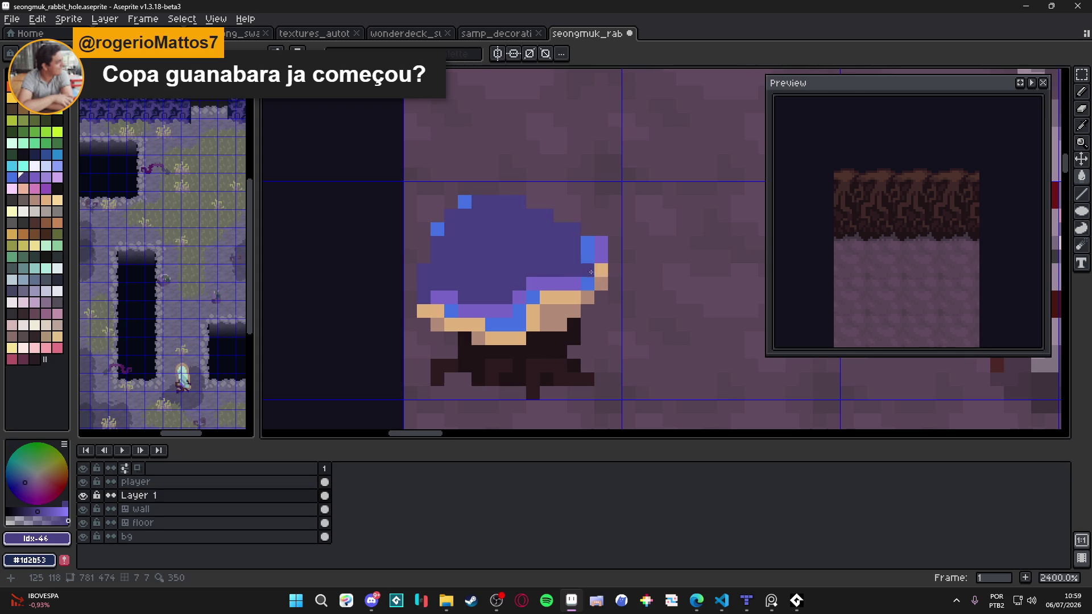
key(ctrl+z)
click(529, 308)
drag(519, 310, 492, 324)
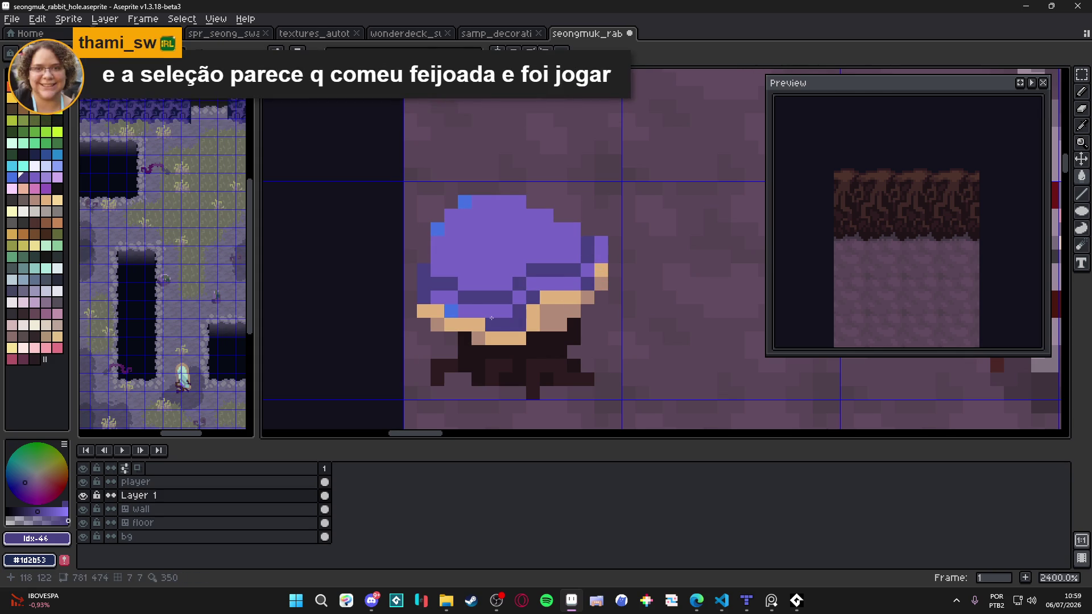
click(451, 311)
click(439, 229)
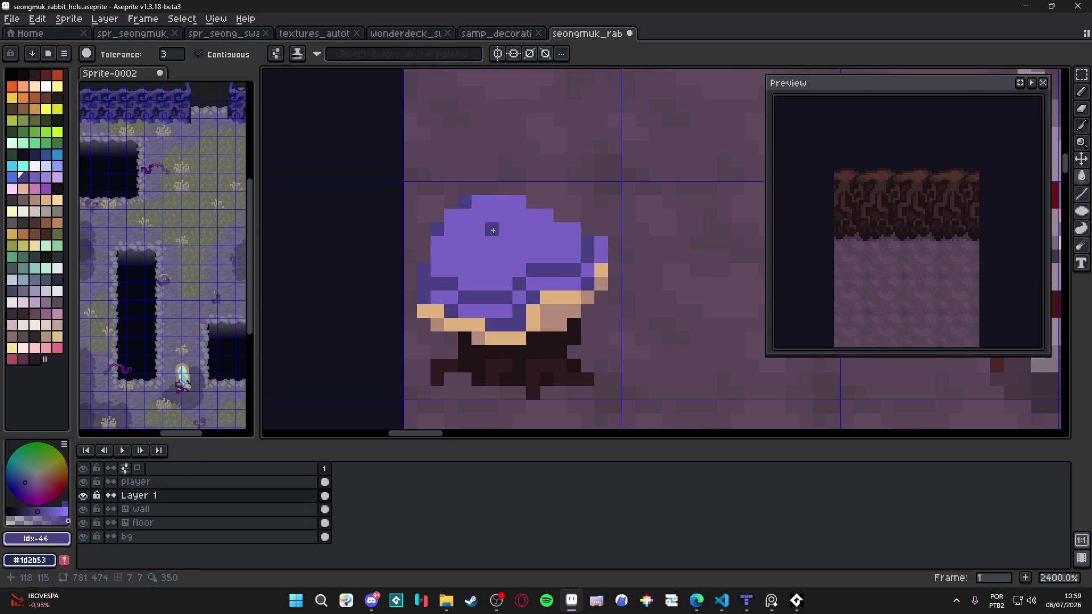
scroll(521, 268, down, 7)
scroll(526, 285, up, 5)
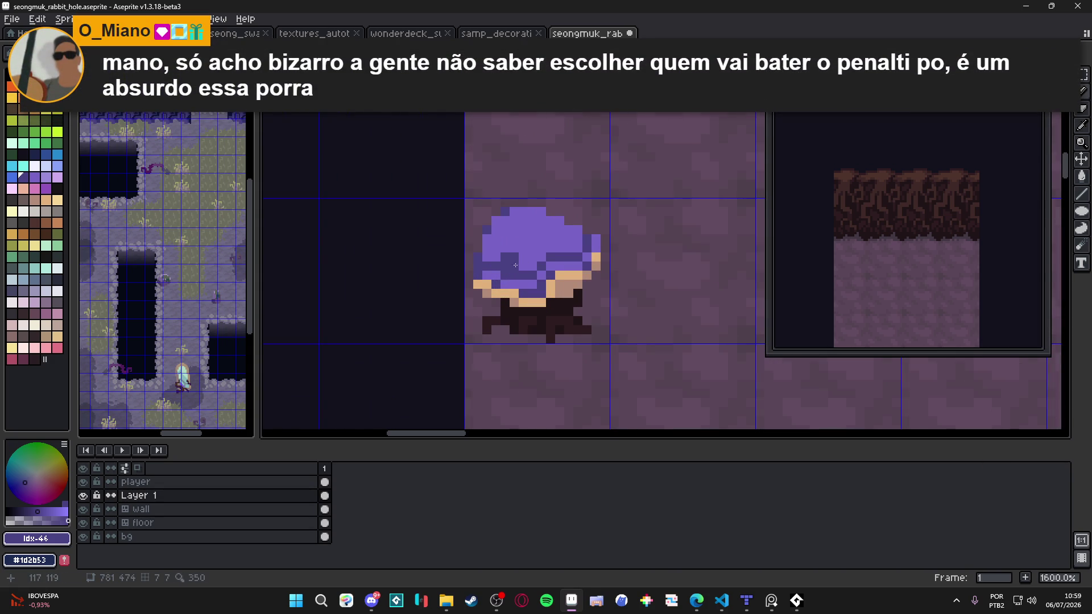
Zoom around the purple blob, sample the skin colour, and save the file.
scroll(521, 269, down, 2)
scroll(517, 263, up, 5)
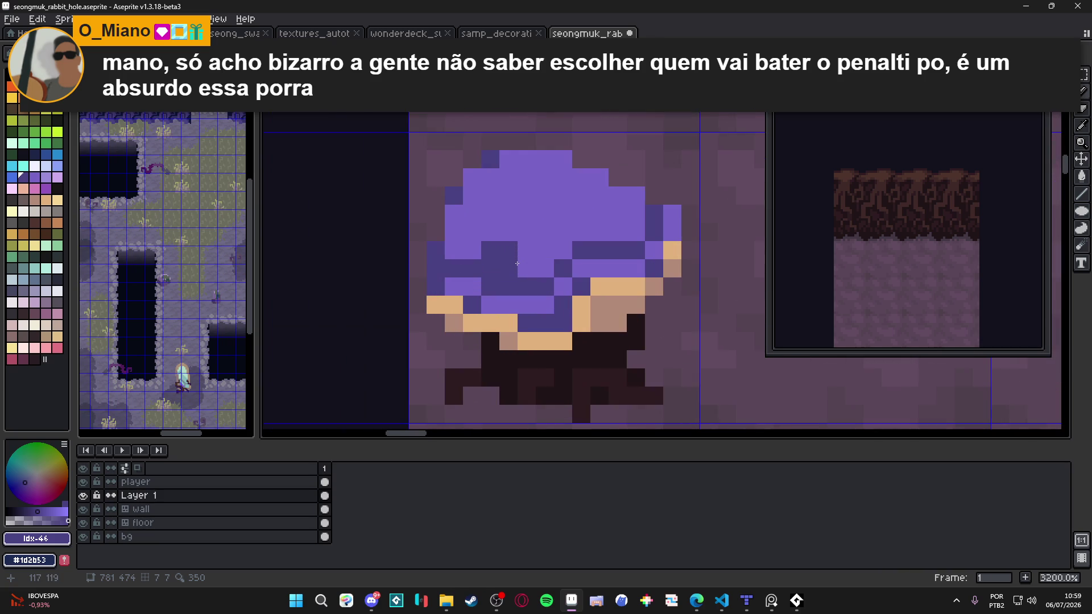
scroll(517, 263, down, 5)
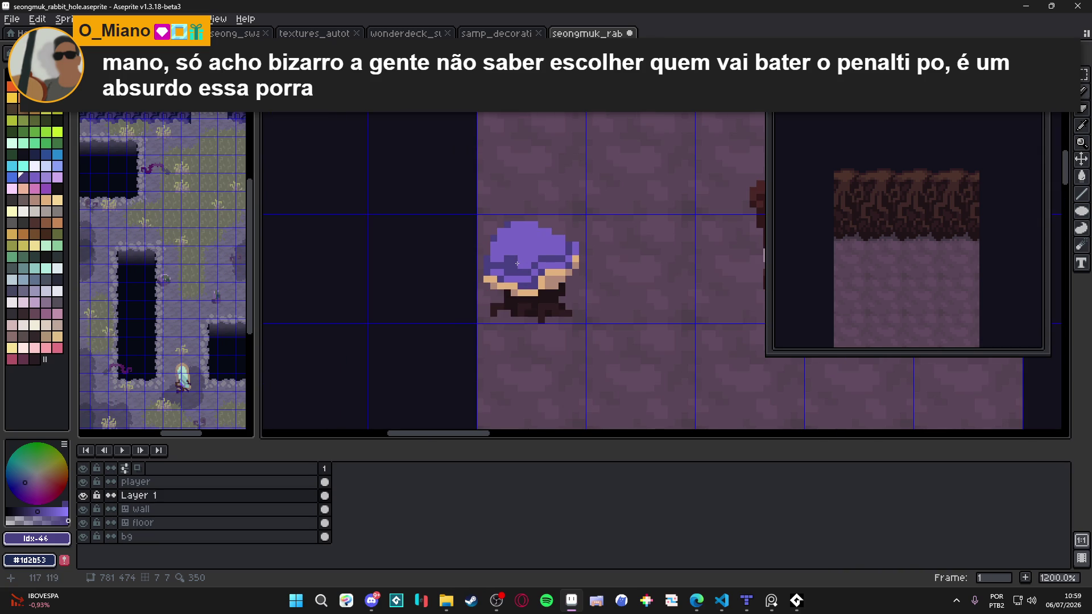
scroll(517, 264, up, 3)
scroll(539, 289, down, 5)
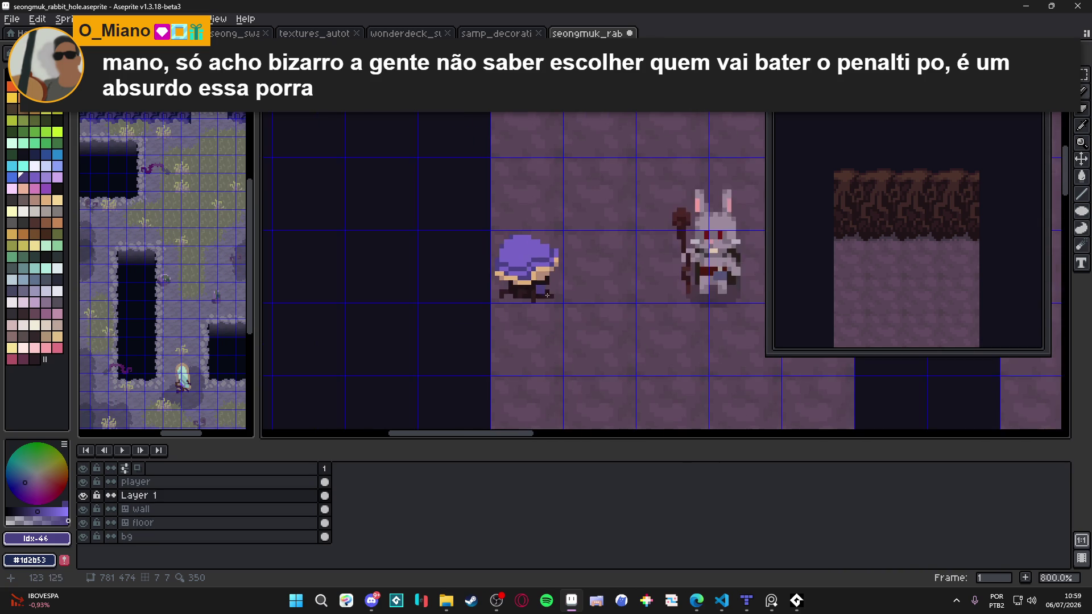
scroll(532, 270, up, 3)
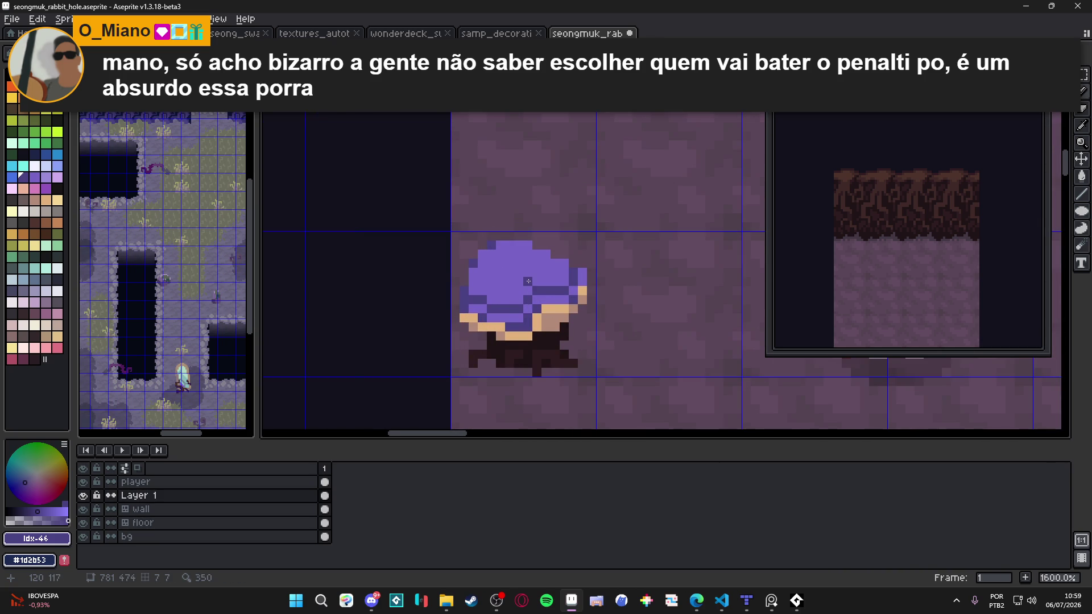
scroll(528, 281, down, 2)
scroll(554, 297, up, 5)
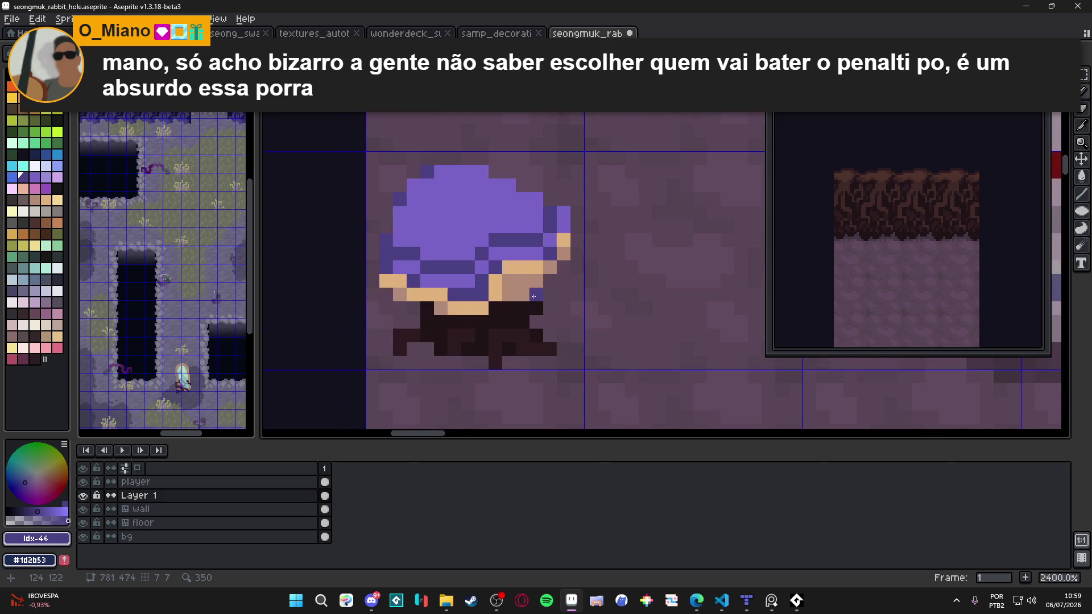
alt+click(526, 284)
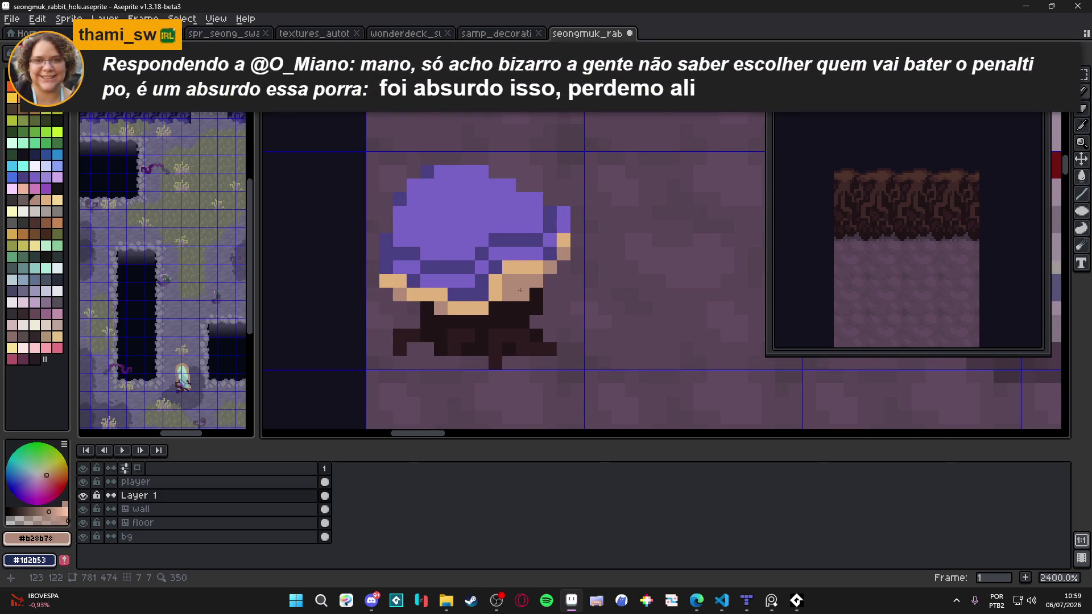
scroll(549, 323, down, 3)
key(ctrl+s)
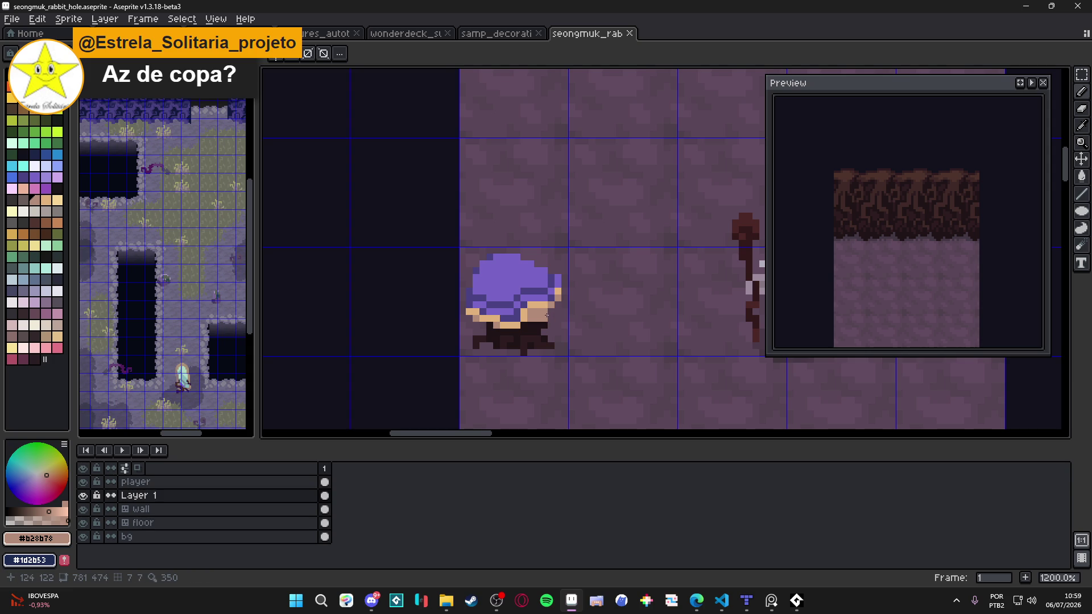
Pan across the room, save again, sample the blob purple and check another open program.
scroll(547, 316, down, 3)
drag(542, 317, 488, 317)
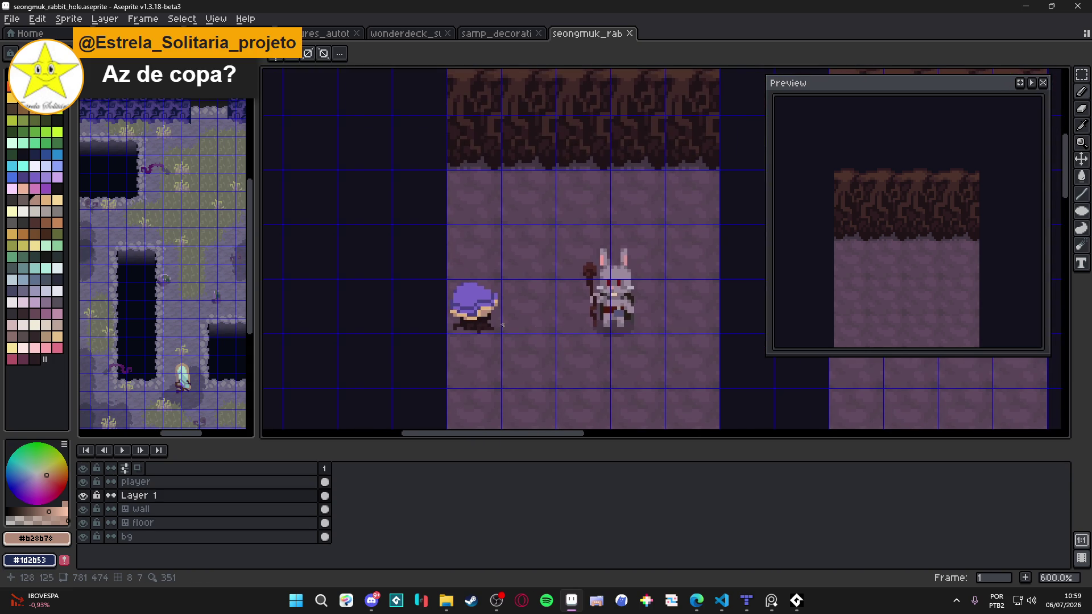
scroll(504, 325, up, 3)
scroll(479, 296, up, 1)
key(ctrl+s)
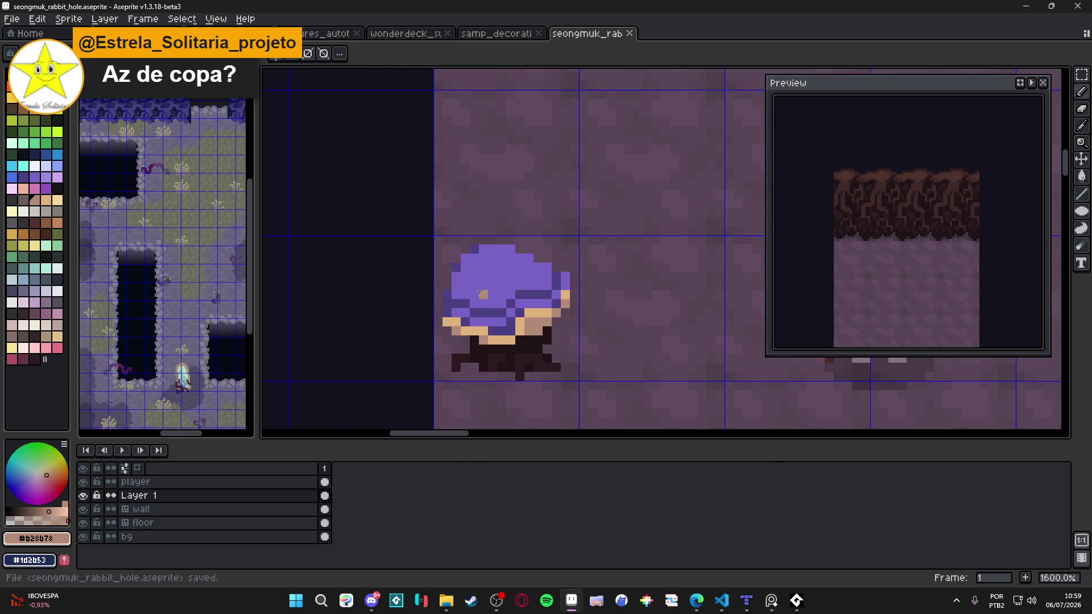
alt+click(479, 297)
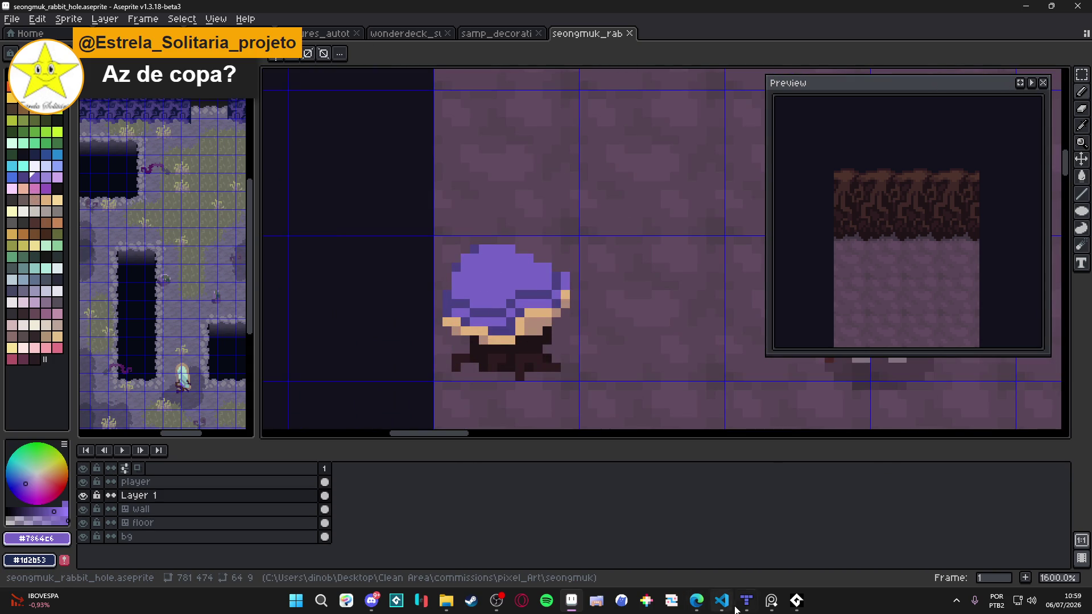
click(771, 608)
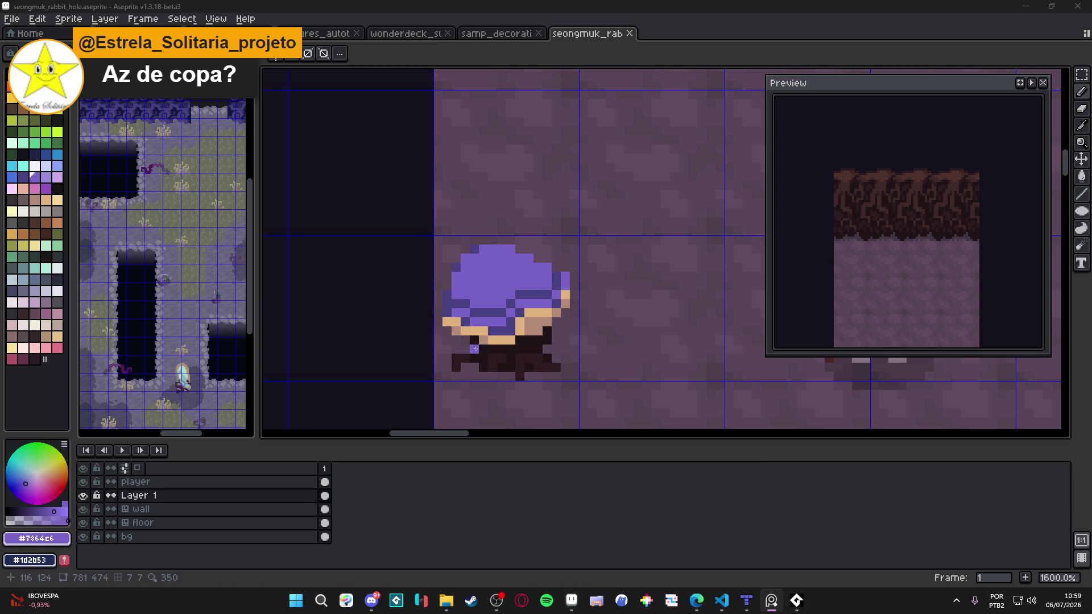
scroll(486, 292, up, 2)
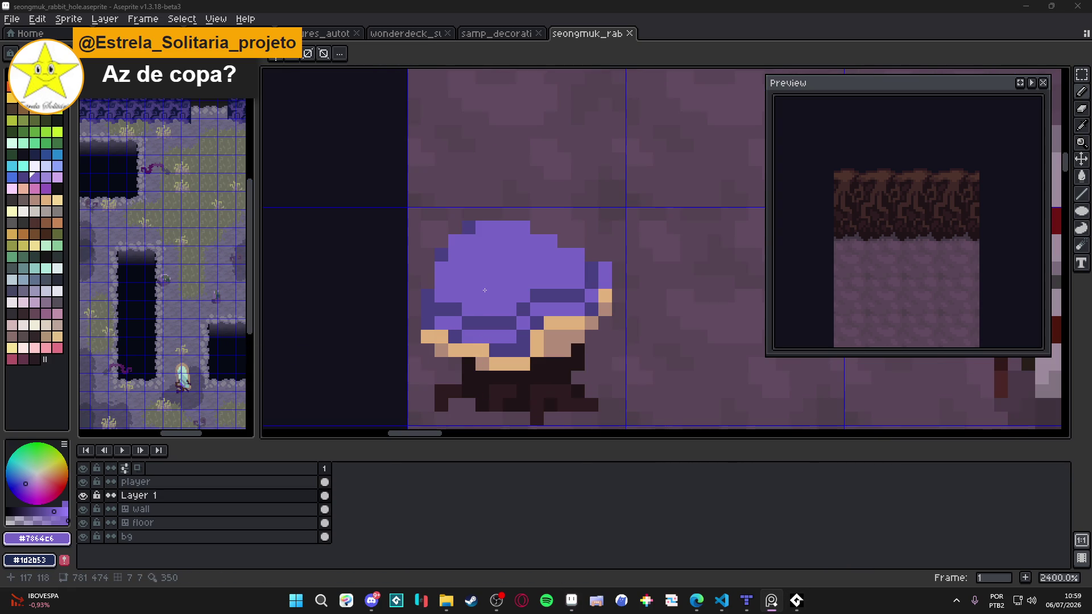
Add dark purple and medium purple shading pixels to the blob's band.
alt+click(473, 317)
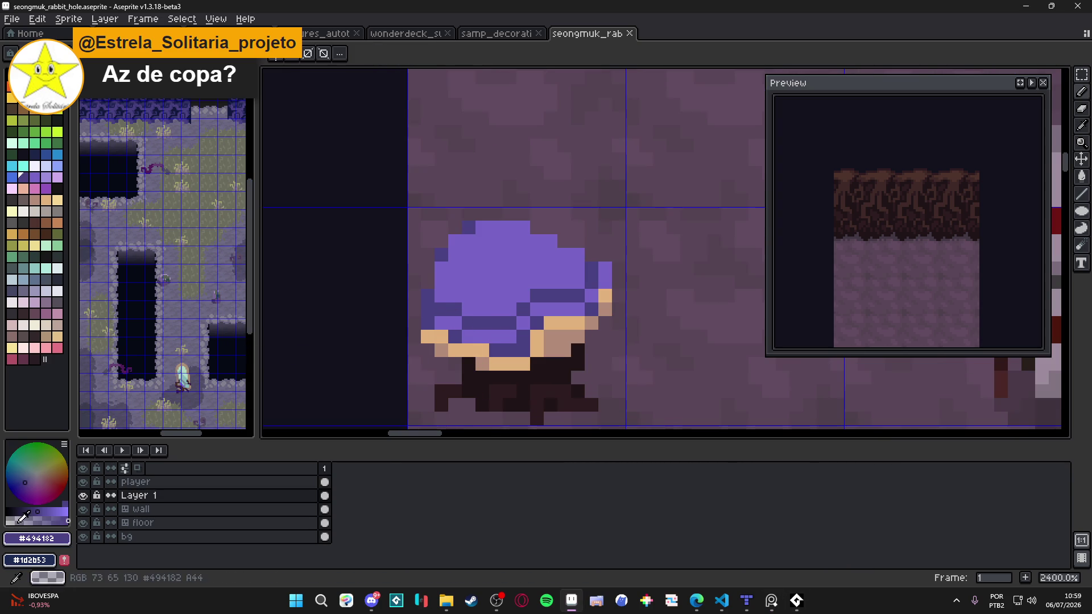
click(478, 293)
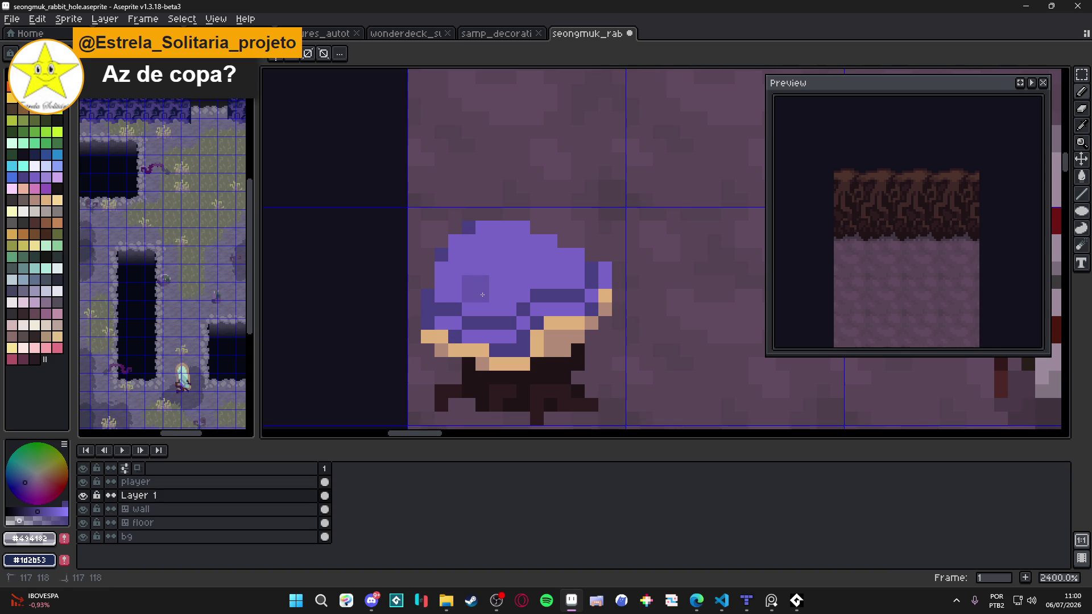
alt+click(482, 294)
click(475, 268)
click(550, 276)
scroll(489, 295, down, 5)
scroll(495, 307, down, 1)
scroll(495, 313, up, 1)
scroll(497, 322, up, 3)
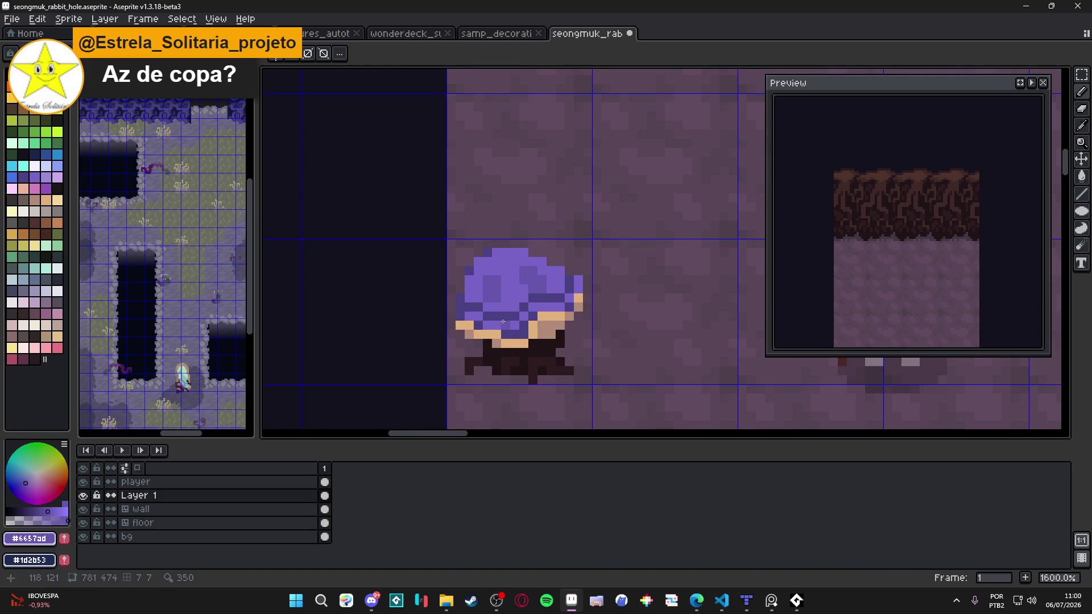
scroll(527, 315, up, 2)
Paint a light purple palette stroke down-left along the band and save.
alt+click(556, 290)
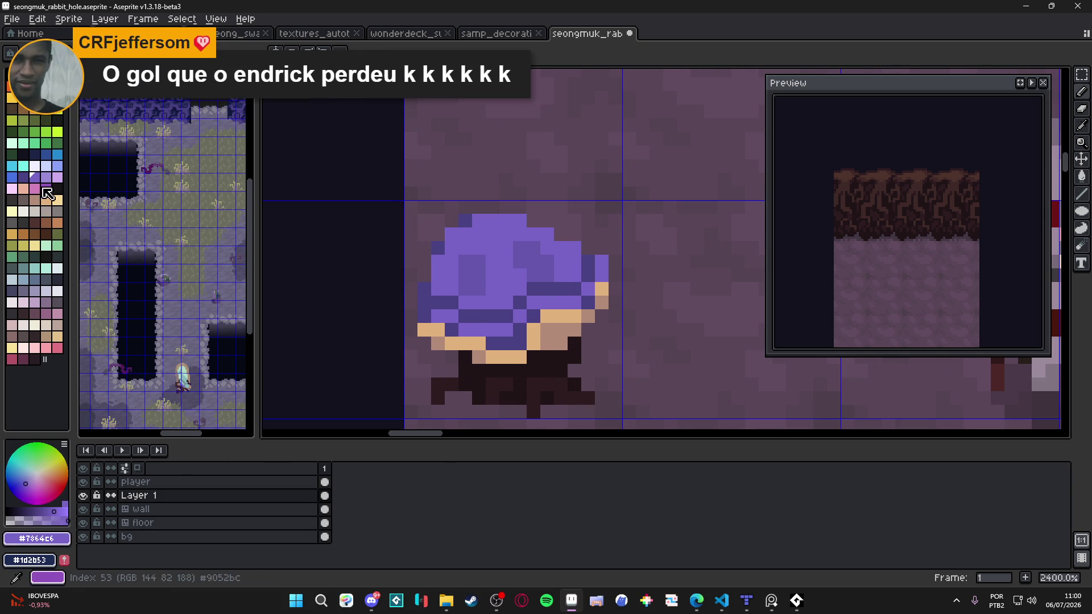
click(46, 176)
click(424, 289)
key(ctrl+s)
drag(573, 298, 483, 329)
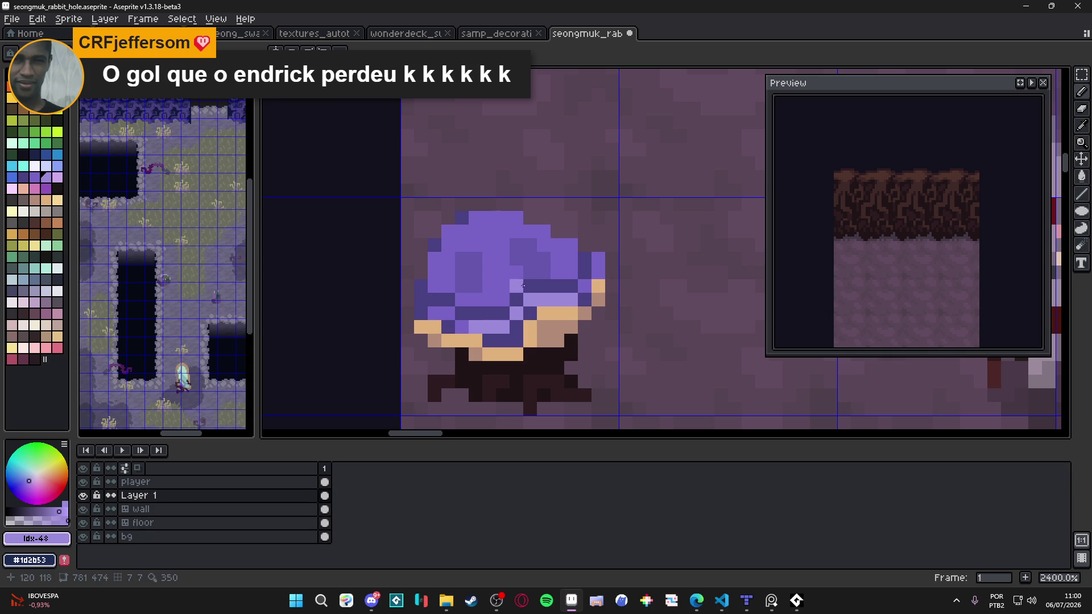
alt+click(541, 259)
scroll(524, 296, down, 4)
scroll(499, 350, up, 4)
Repaint band pixels medium and darker purple, undoing one slip, then save the file.
alt+click(499, 349)
click(492, 358)
drag(519, 358, 532, 350)
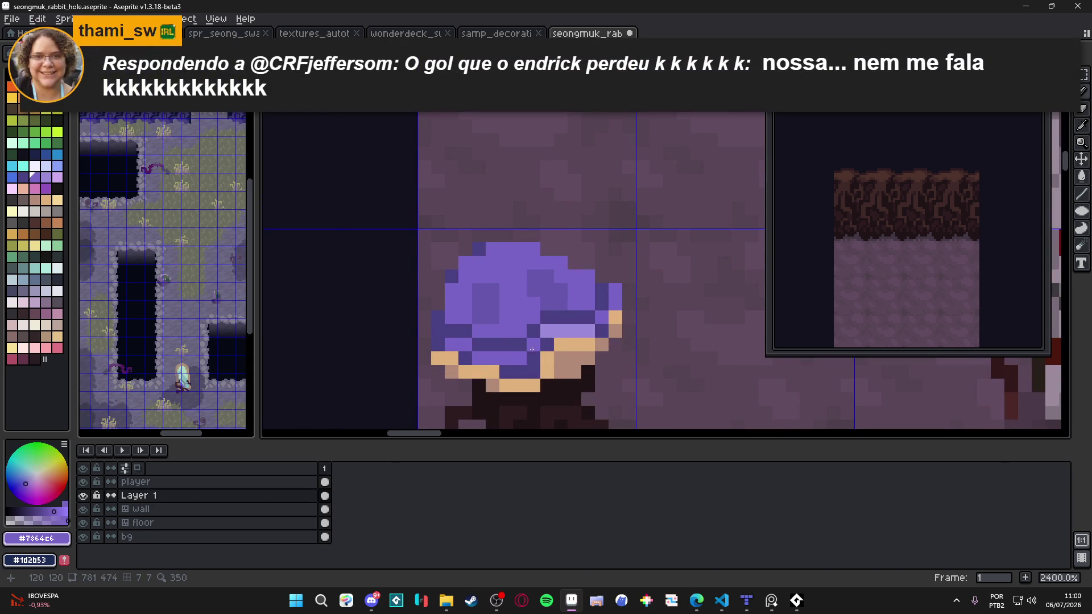
key(ctrl+z)
alt+click(532, 343)
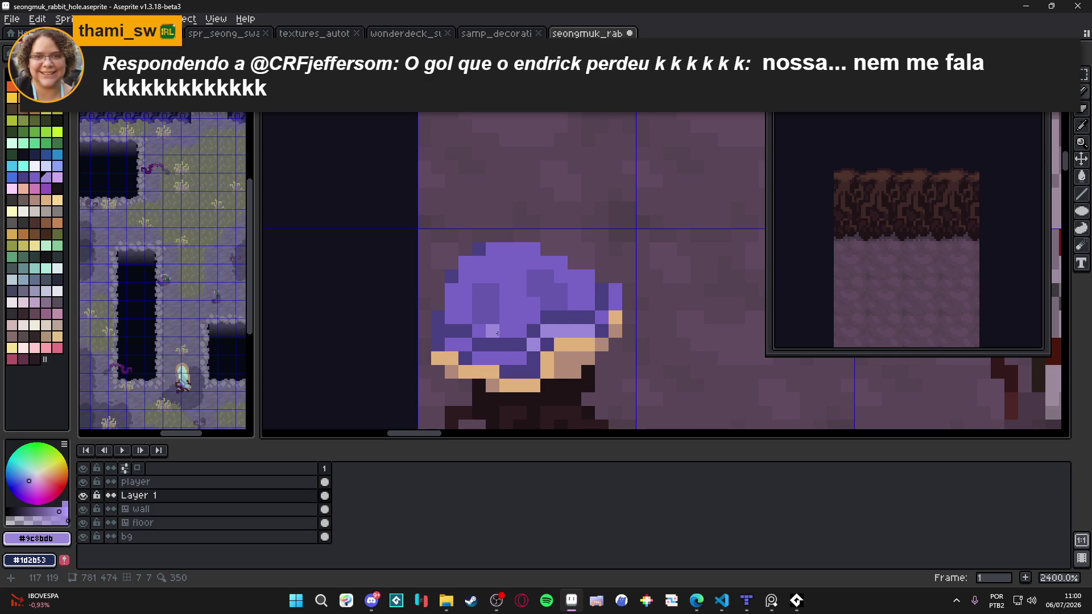
alt+click(507, 322)
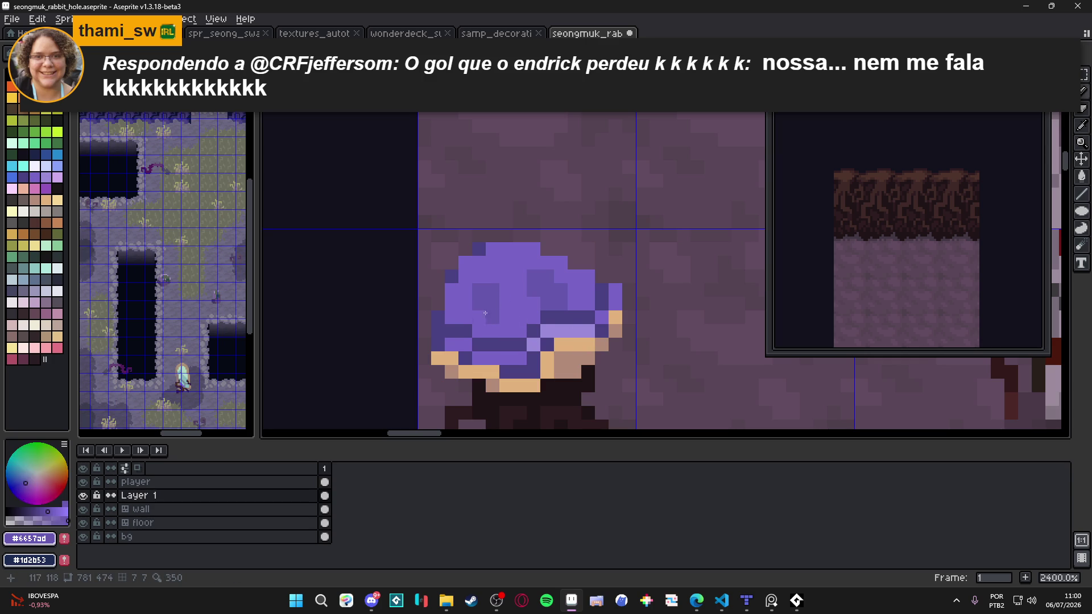
mouse_move(492, 335)
mouse_down()
mouse_move(493, 358)
mouse_move(483, 354)
mouse_up()
click(452, 345)
key(ctrl+s)
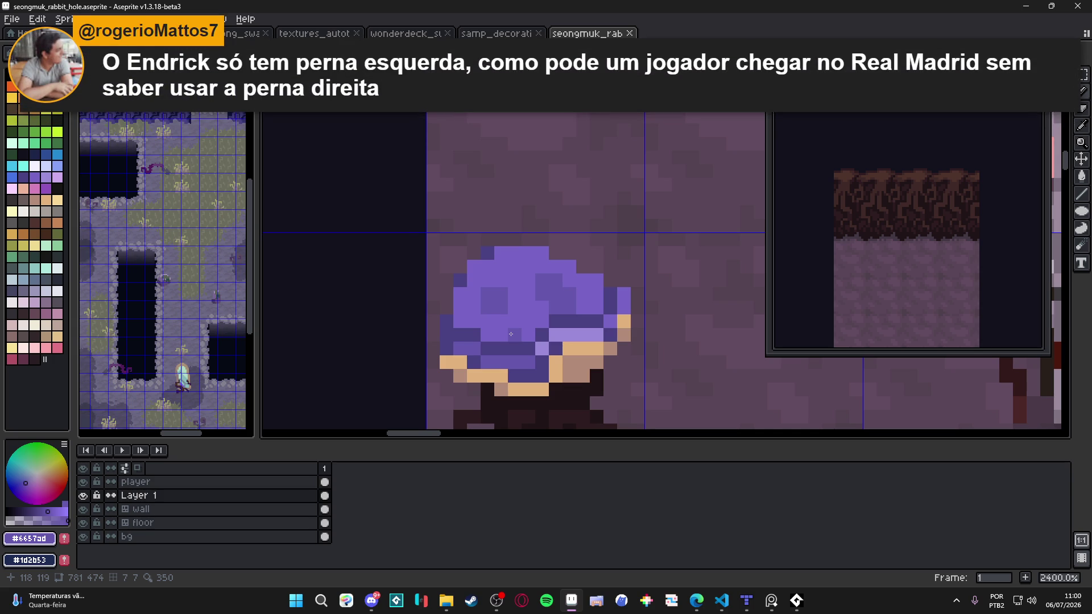
Add a light lavender pixel to the blob and darken two blob pixels with darker purple.
scroll(510, 336, down, 2)
scroll(529, 341, up, 3)
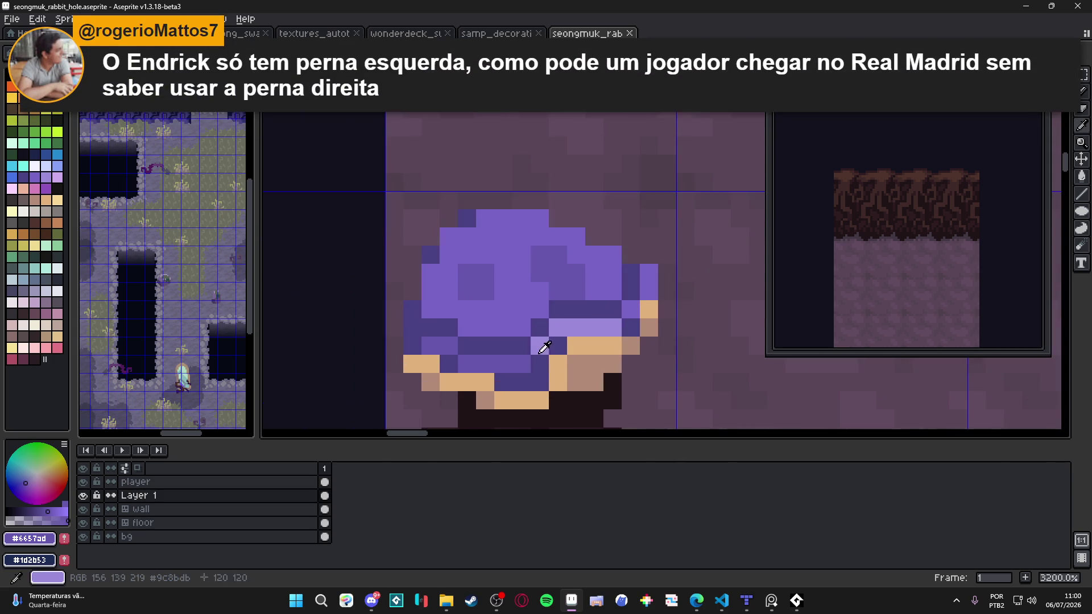
alt+click(540, 344)
click(503, 364)
scroll(540, 353, down, 4)
scroll(550, 351, up, 2)
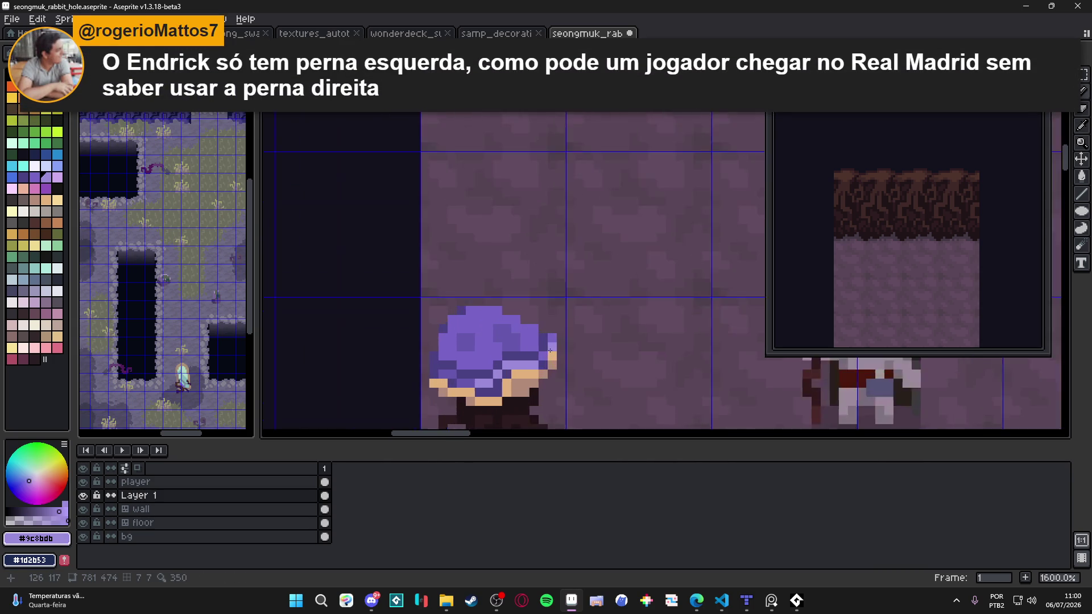
scroll(578, 365, up, 2)
alt+click(495, 385)
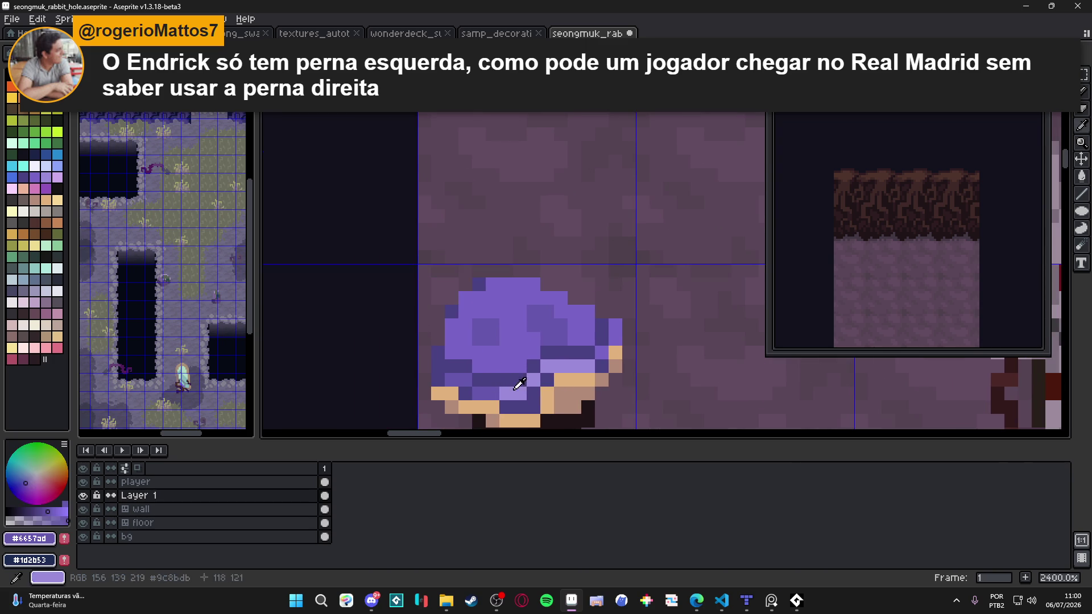
click(616, 326)
click(602, 353)
Paint light lavender highlight pixels along the blob's band, undoing the stray ones.
scroll(603, 355, down, 2)
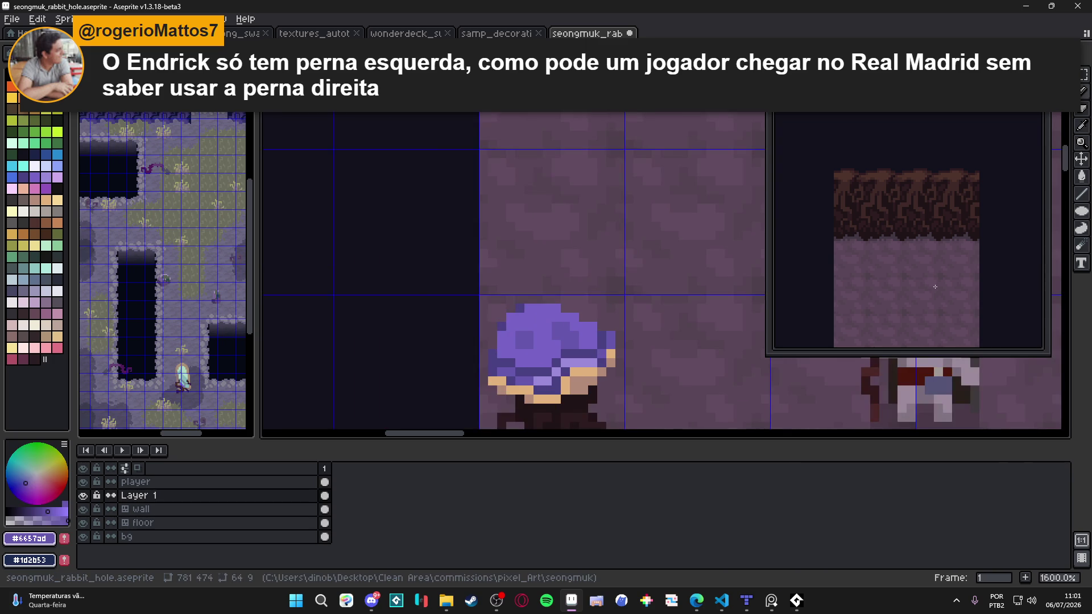
drag(592, 342, 580, 296)
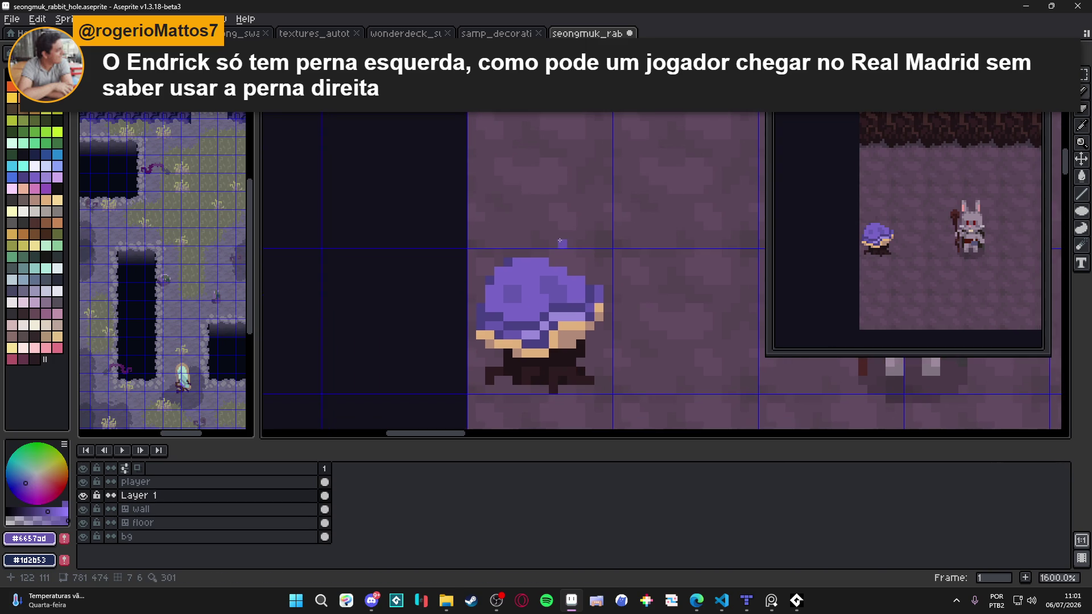
scroll(548, 329, up, 2)
alt+click(531, 338)
click(517, 337)
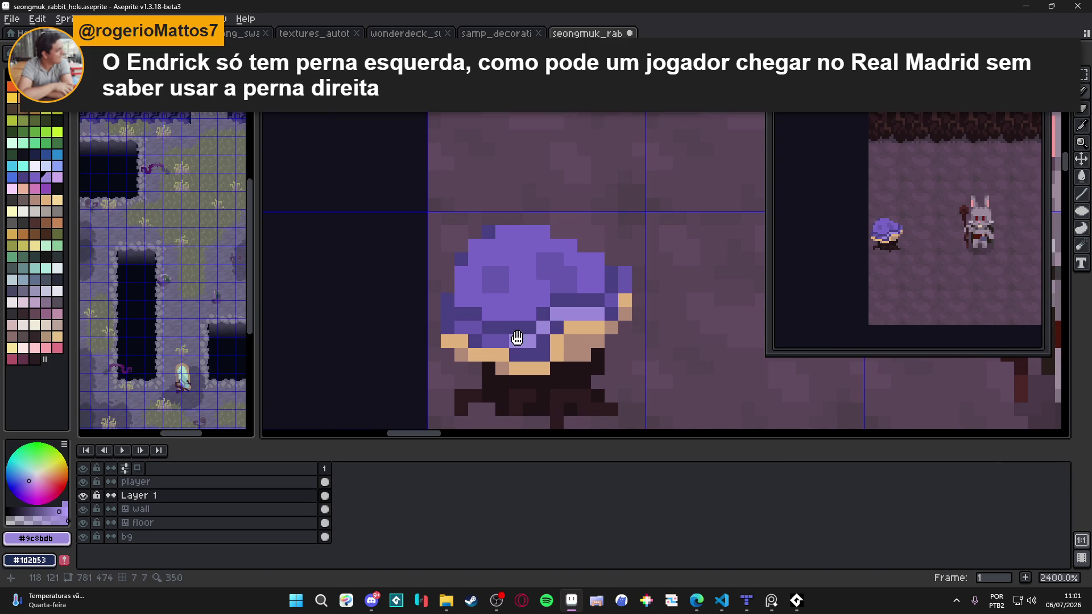
key(ctrl+s)
click(519, 331)
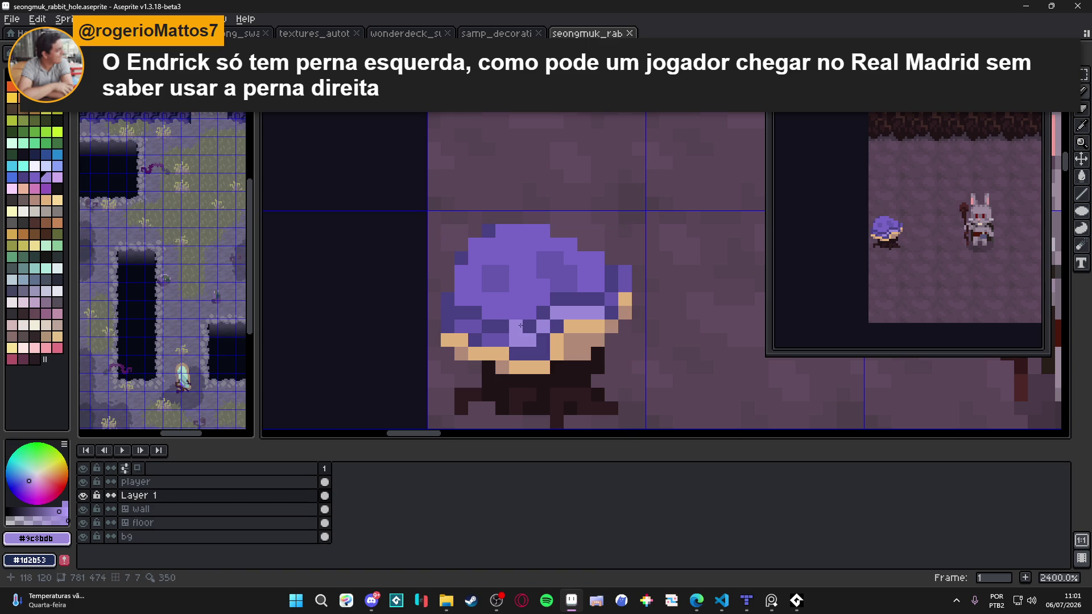
click(527, 324)
key(ctrl+z)
click(500, 345)
key(ctrl+z)
Paint grey pixels beside and over the light brown tan edge, then save.
alt+click(500, 368)
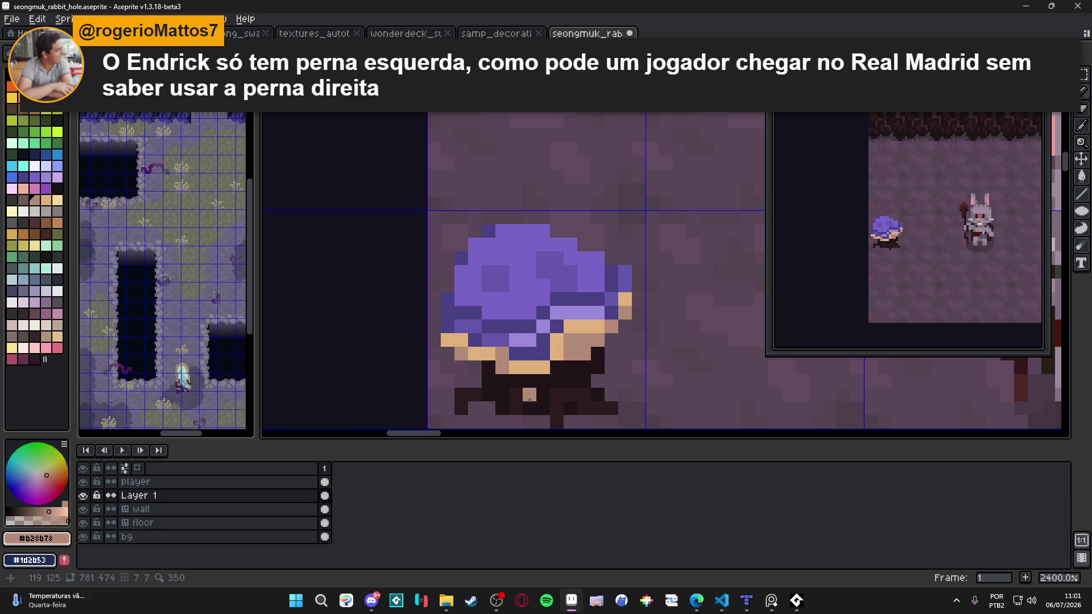
key(ctrl+z)
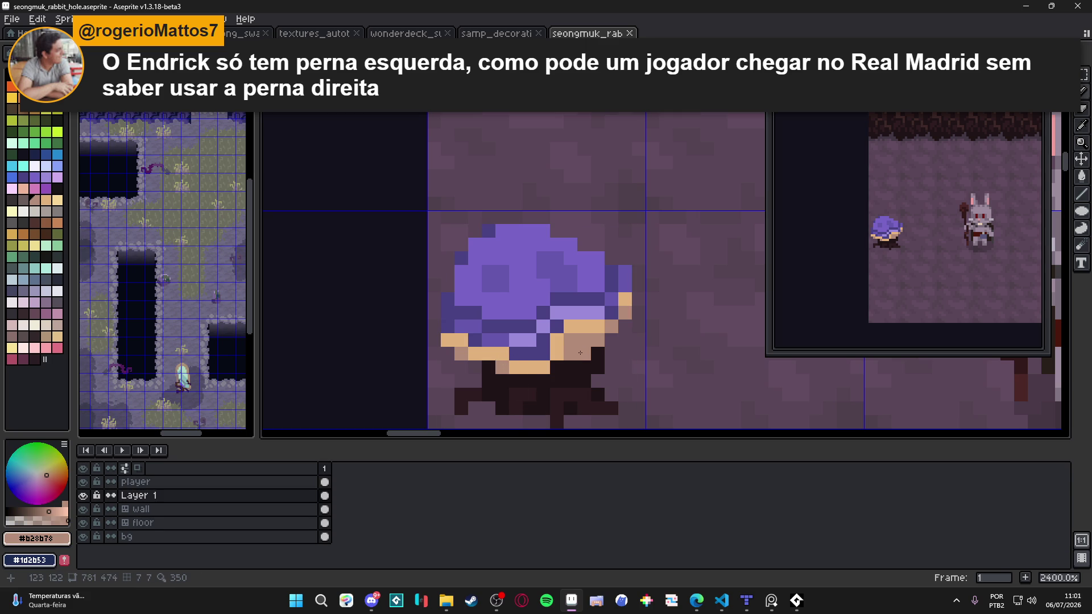
click(23, 200)
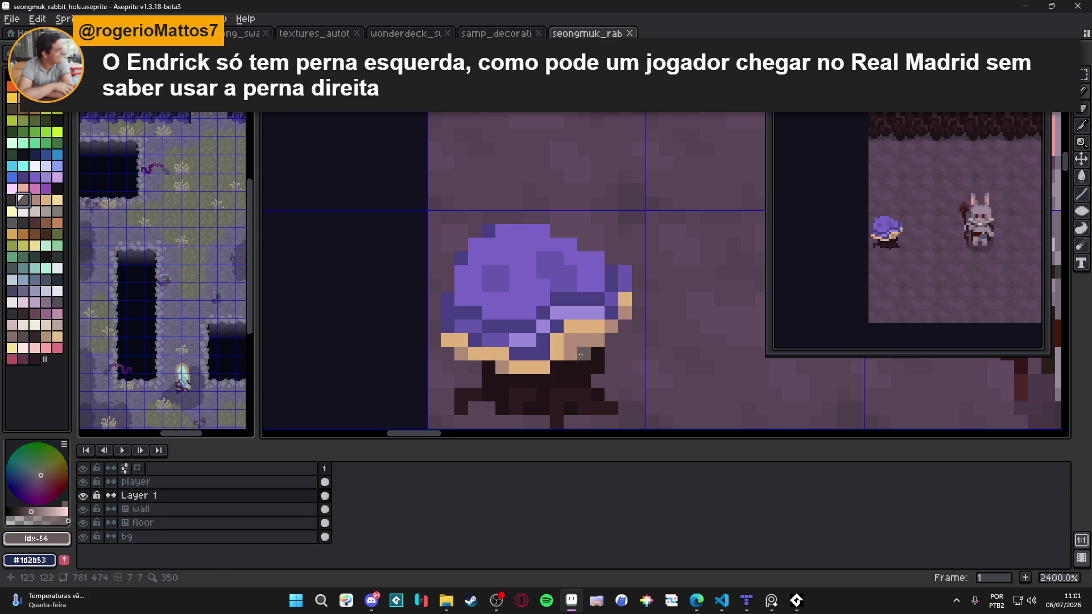
click(585, 341)
click(598, 341)
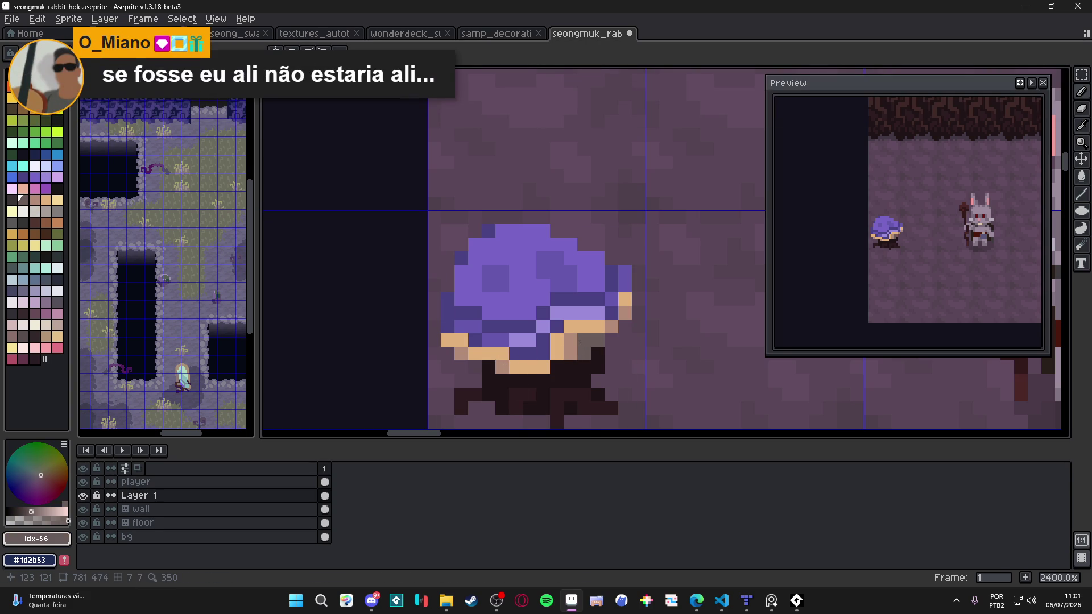
drag(577, 347, 575, 355)
key(ctrl+s)
Turn a tan edge pixel brown #b28b78 and save.
scroll(577, 353, down, 2)
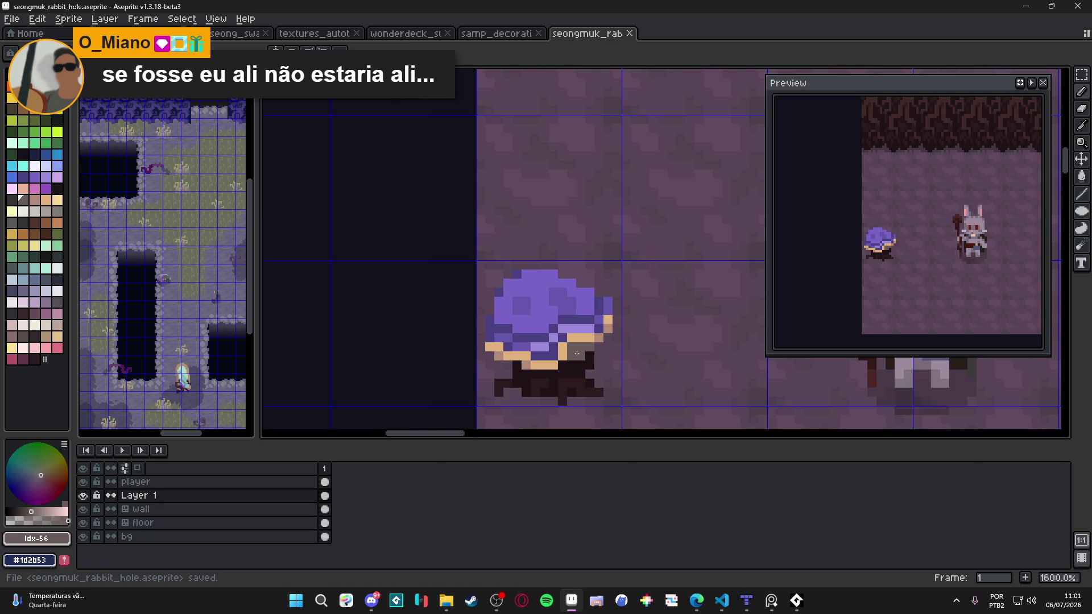
scroll(602, 358, up, 2)
alt+click(592, 330)
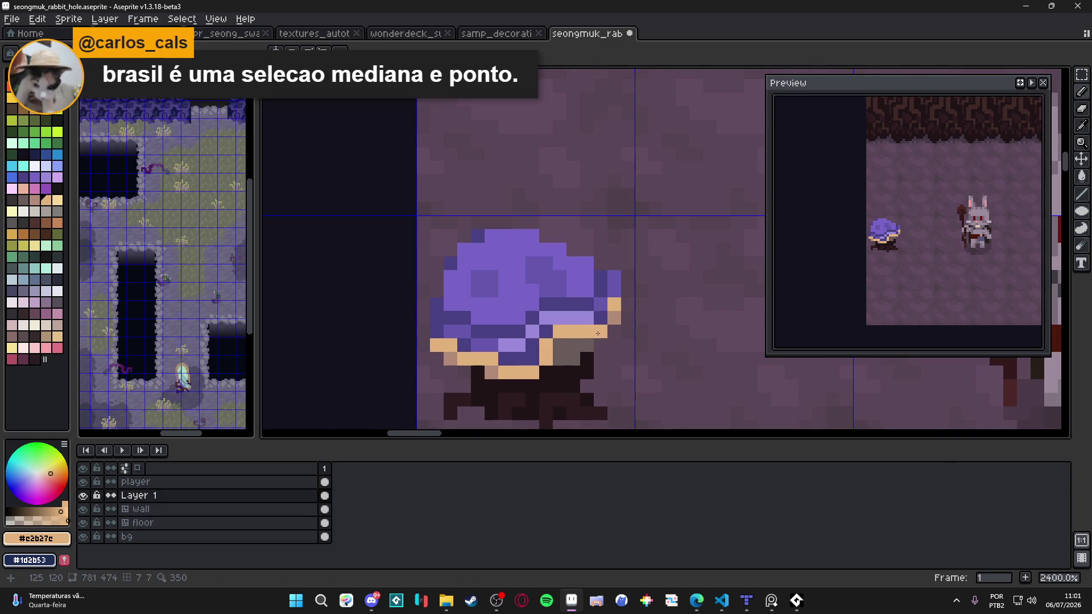
alt+click(619, 315)
click(614, 305)
scroll(477, 354, down, 2)
scroll(548, 380, up, 2)
key(ctrl+s)
Repaint the blob's lower-left tan row brown and save.
click(440, 347)
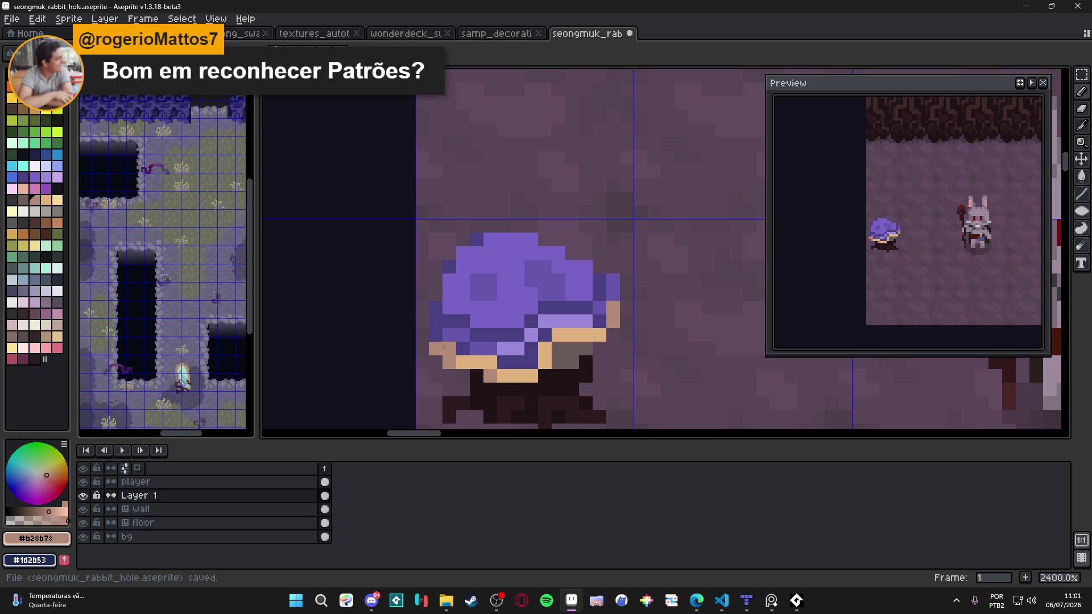
drag(450, 362, 494, 365)
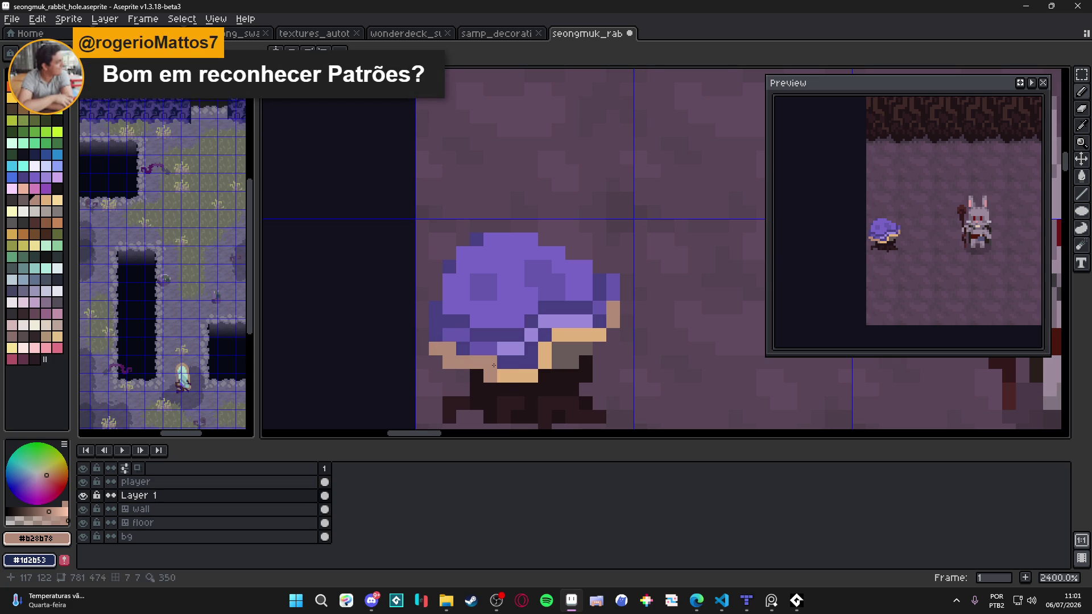
scroll(502, 374, down, 1)
scroll(571, 349, up, 1)
key(ctrl+s)
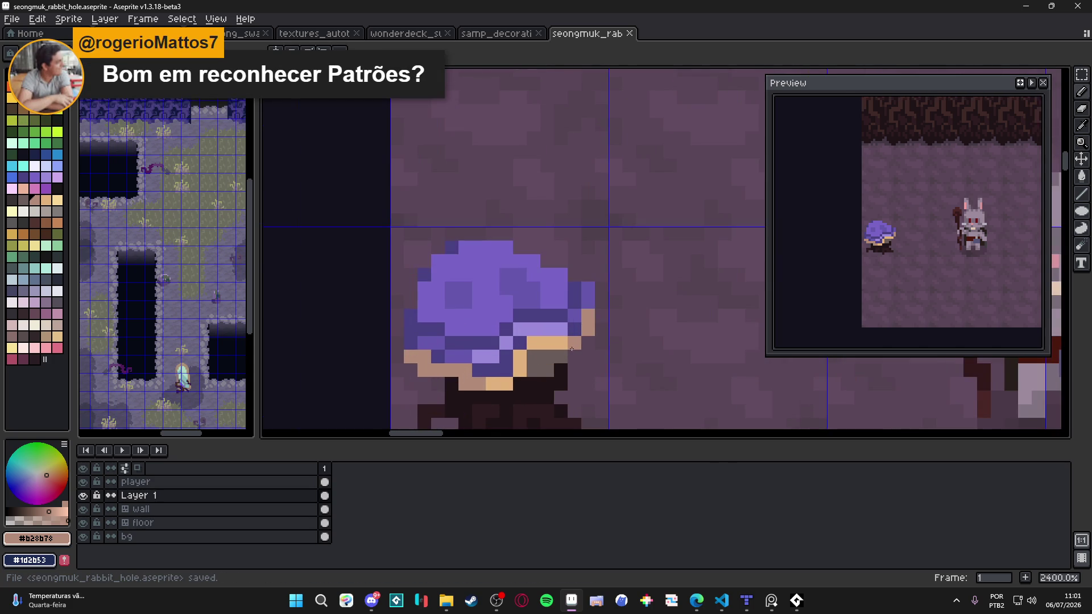
Save again and paint a dark purple pixel on the band.
alt+click(488, 382)
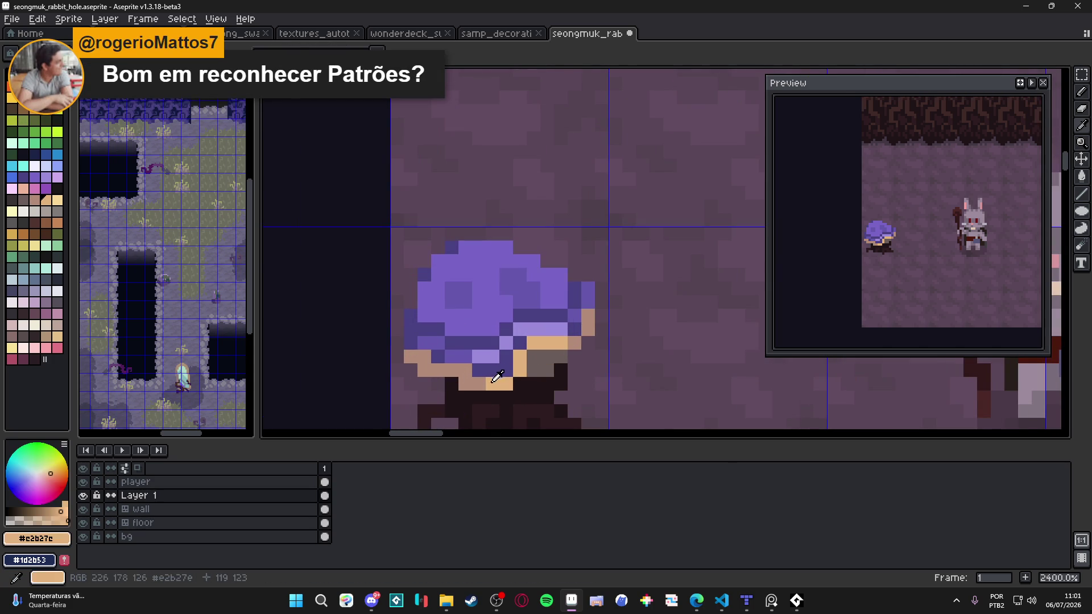
key(ctrl+s)
scroll(535, 364, down, 2)
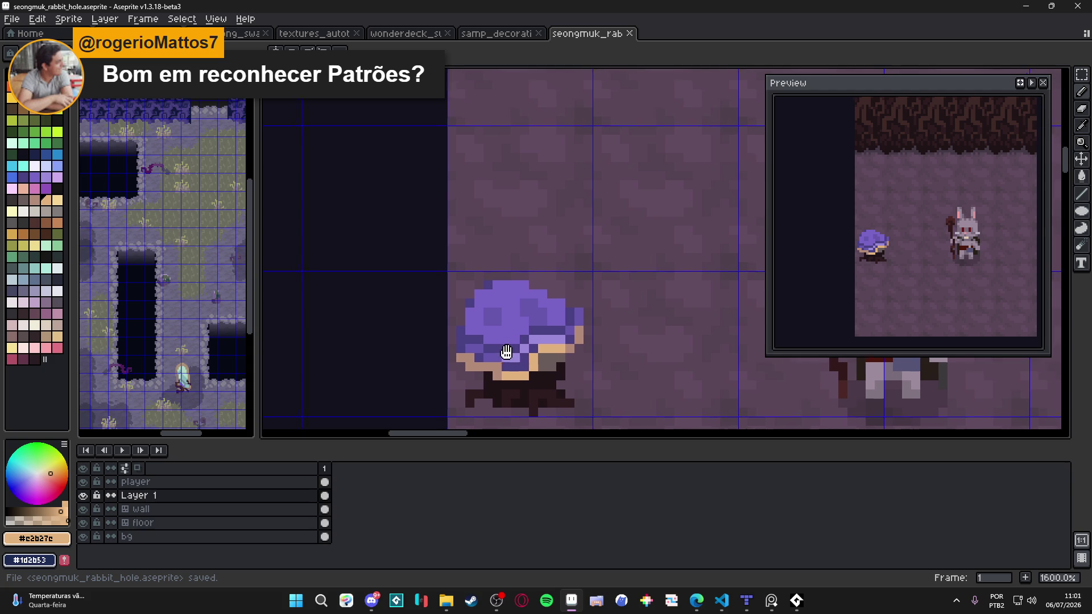
scroll(503, 359, up, 3)
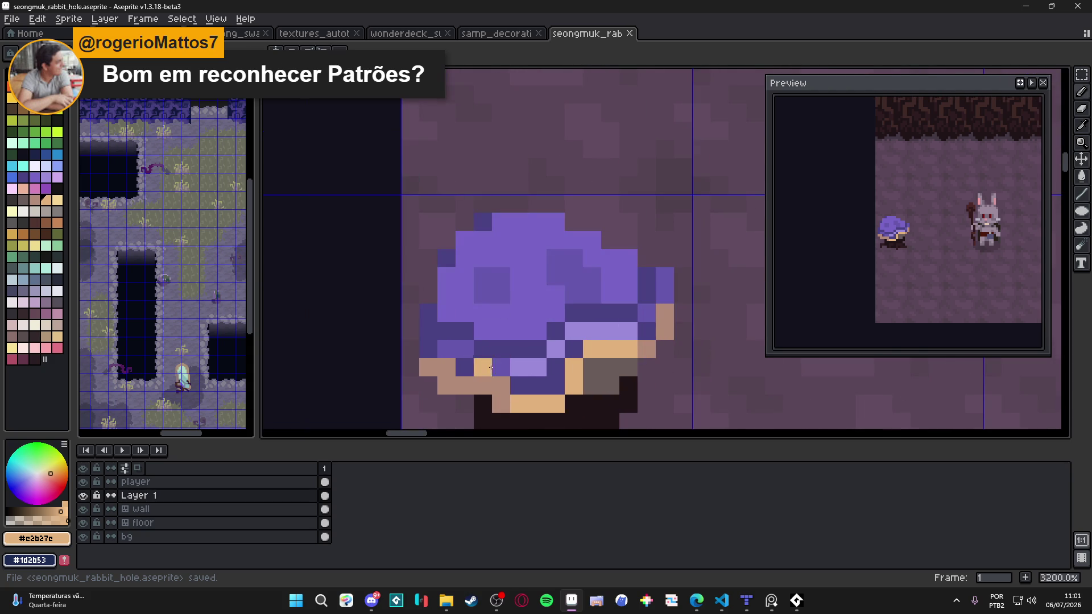
alt+click(461, 368)
click(501, 369)
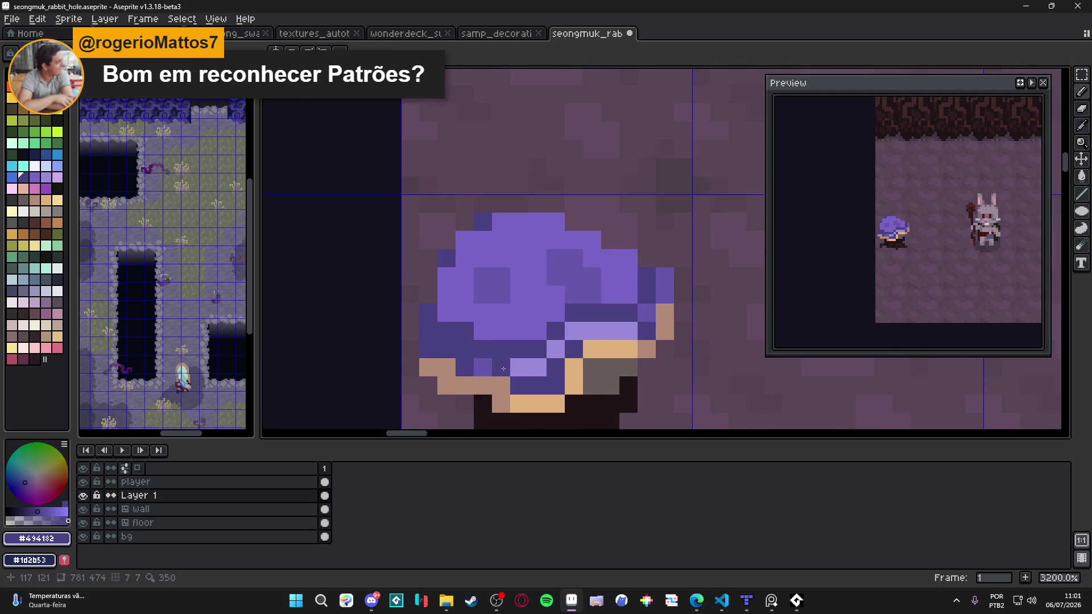
Paint navy pixels at the blob's lower left, turn two back to purple, and save.
click(41, 165)
drag(428, 332, 451, 332)
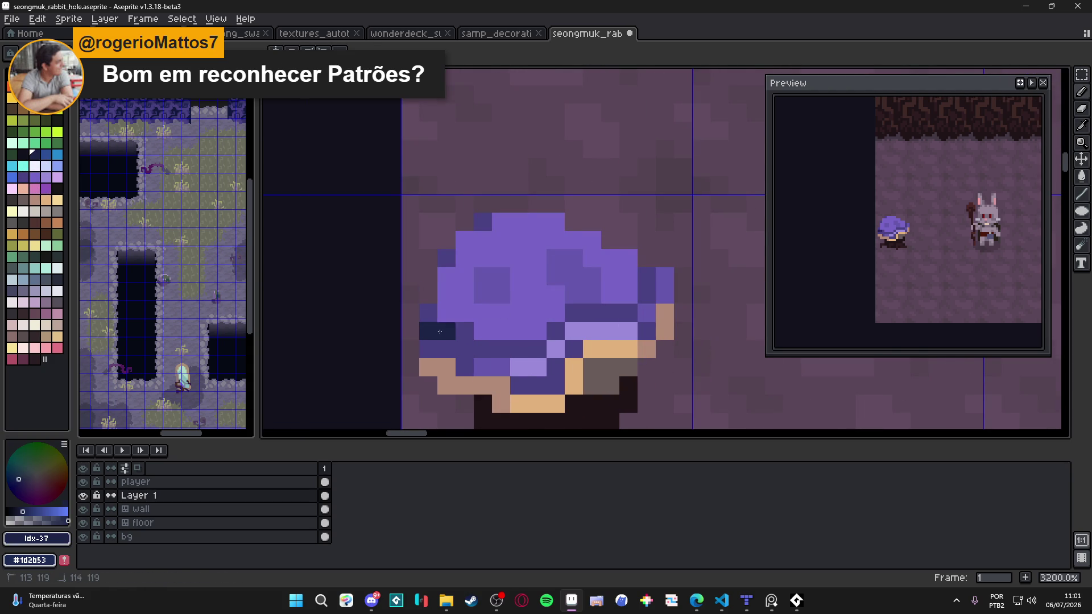
click(464, 348)
click(477, 346)
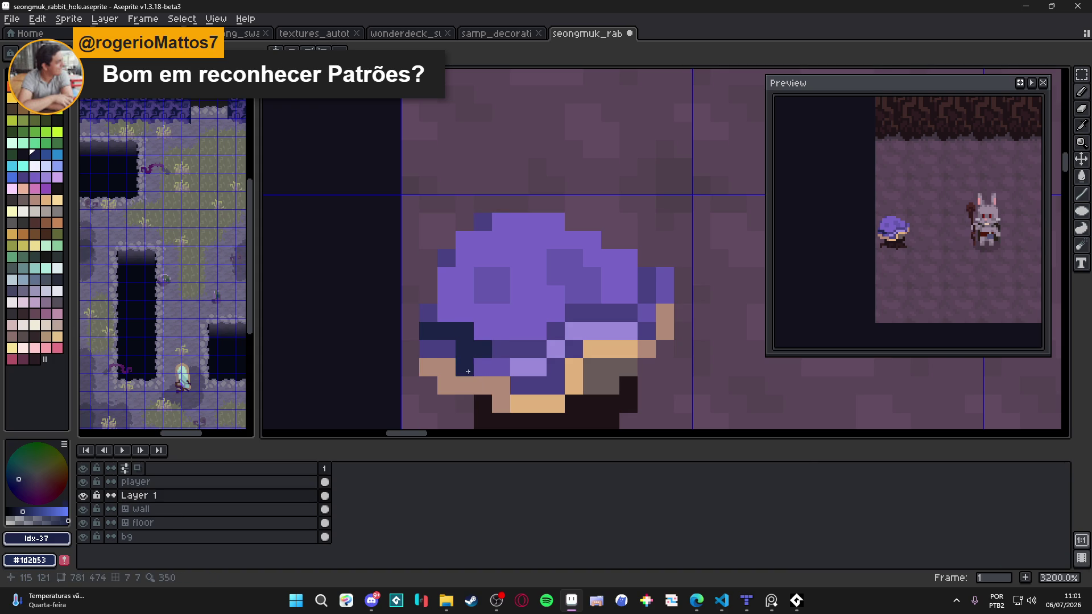
alt+click(477, 363)
click(483, 348)
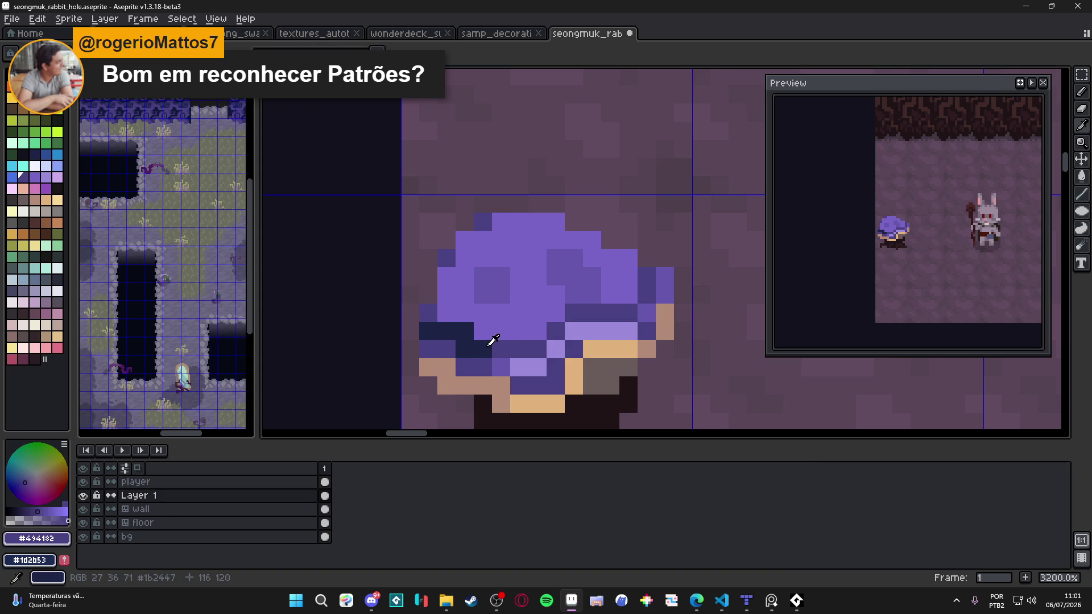
alt+click(501, 367)
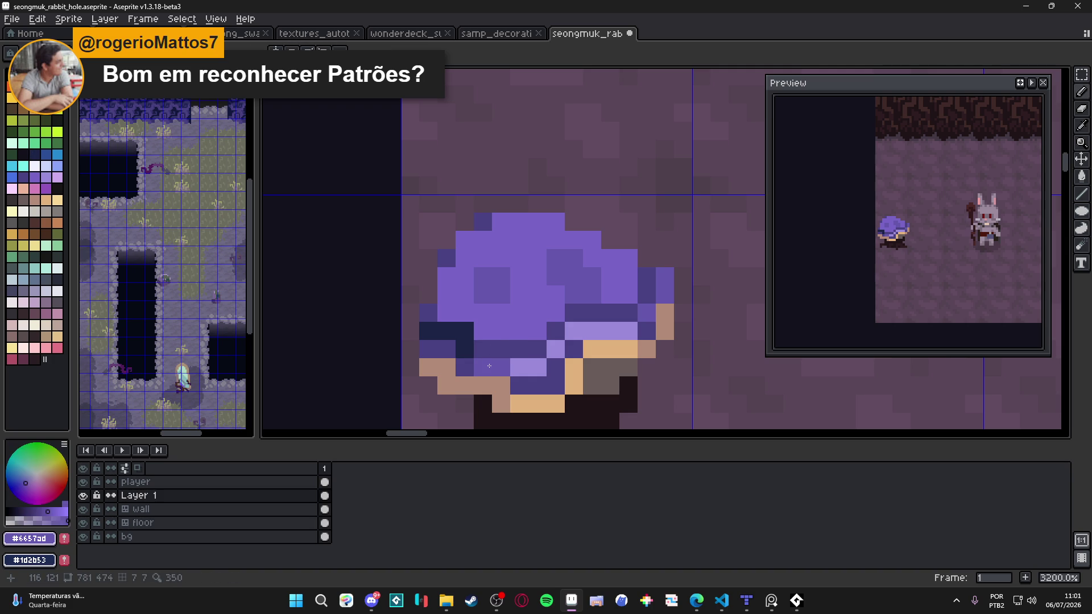
key(ctrl+s)
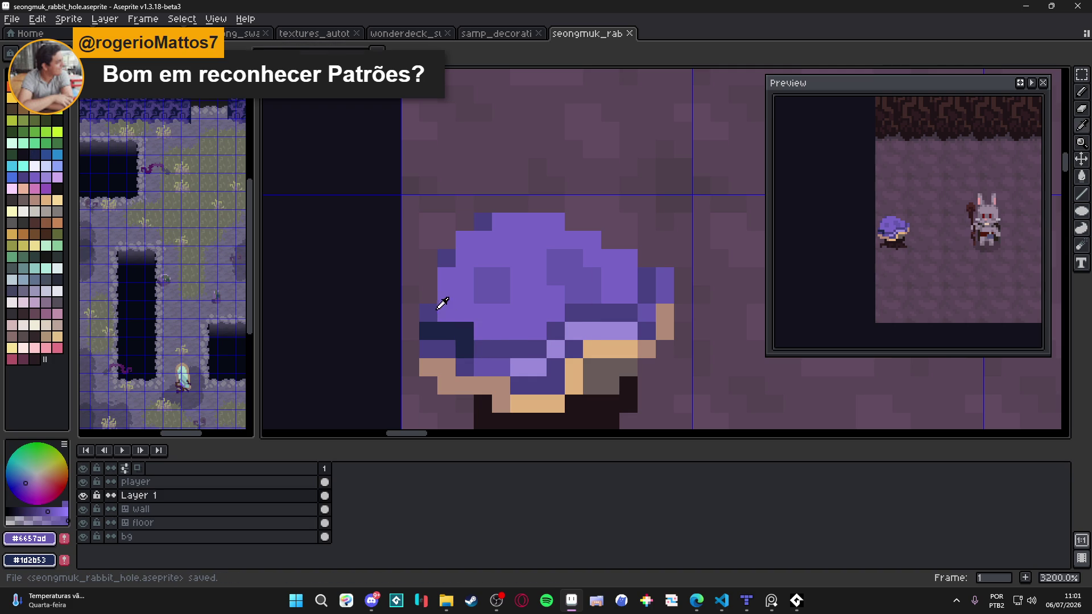
With a 2px pencil, add dark purple shading strokes across the cap, undoing stray dabs.
alt+click(456, 312)
key(plus)
click(455, 286)
drag(484, 302, 503, 329)
key(ctrl+z)
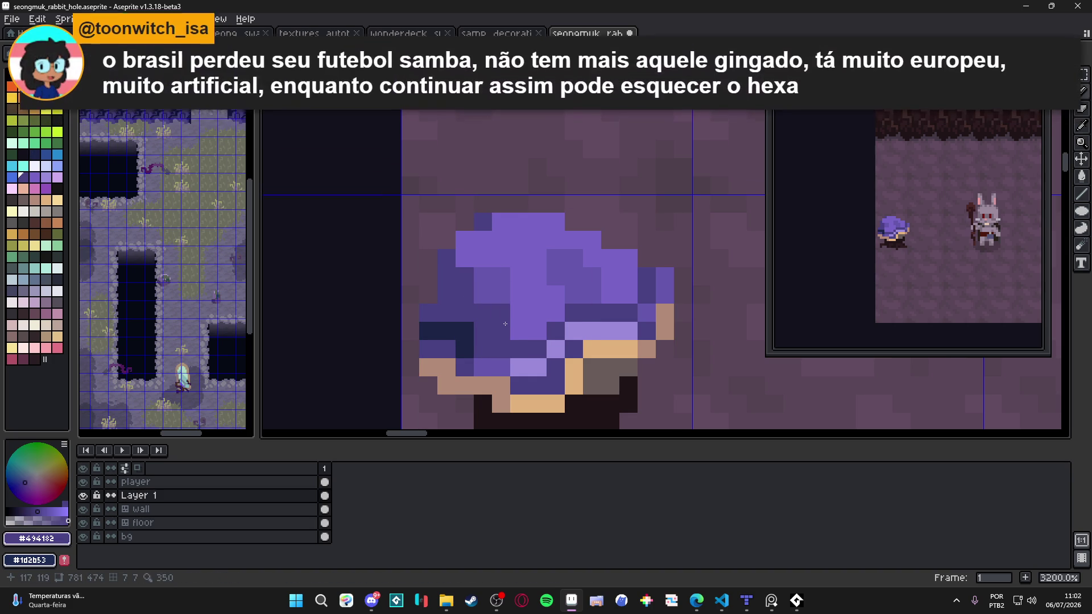
key(ctrl+z)
click(502, 337)
drag(503, 337, 531, 337)
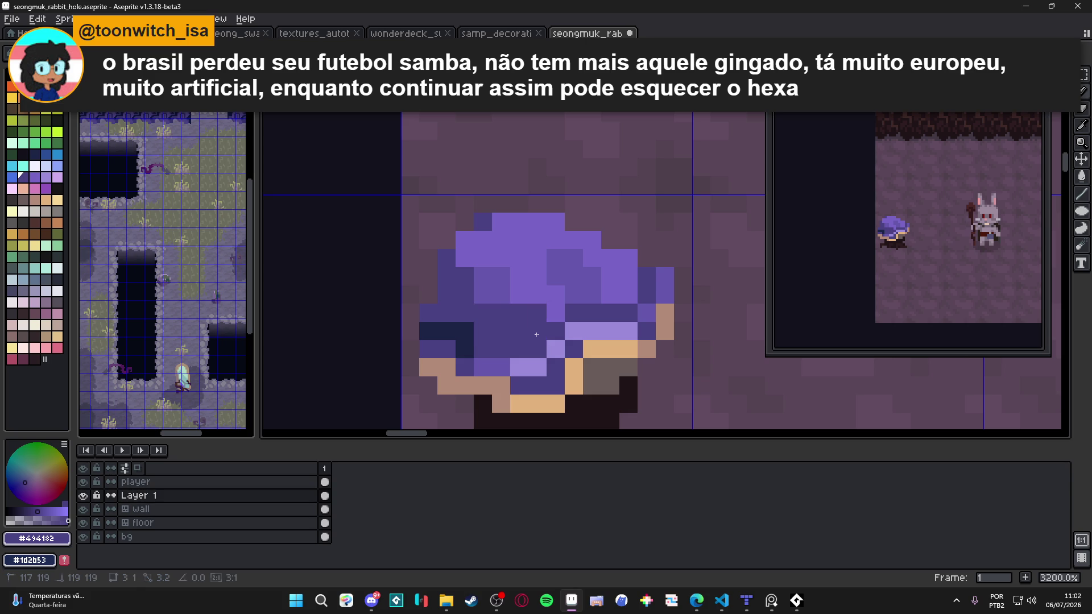
click(559, 319)
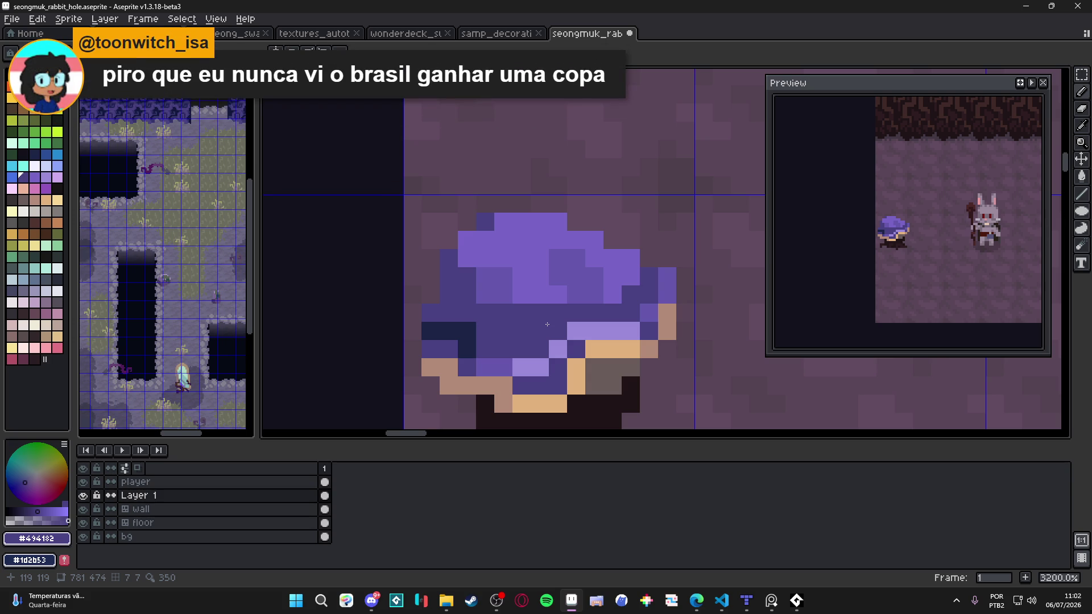
Draw a navy line under the cap and add navy pixels along its right edge.
alt+click(464, 344)
drag(463, 344, 531, 344)
click(540, 349)
click(558, 331)
click(631, 312)
click(631, 294)
click(647, 298)
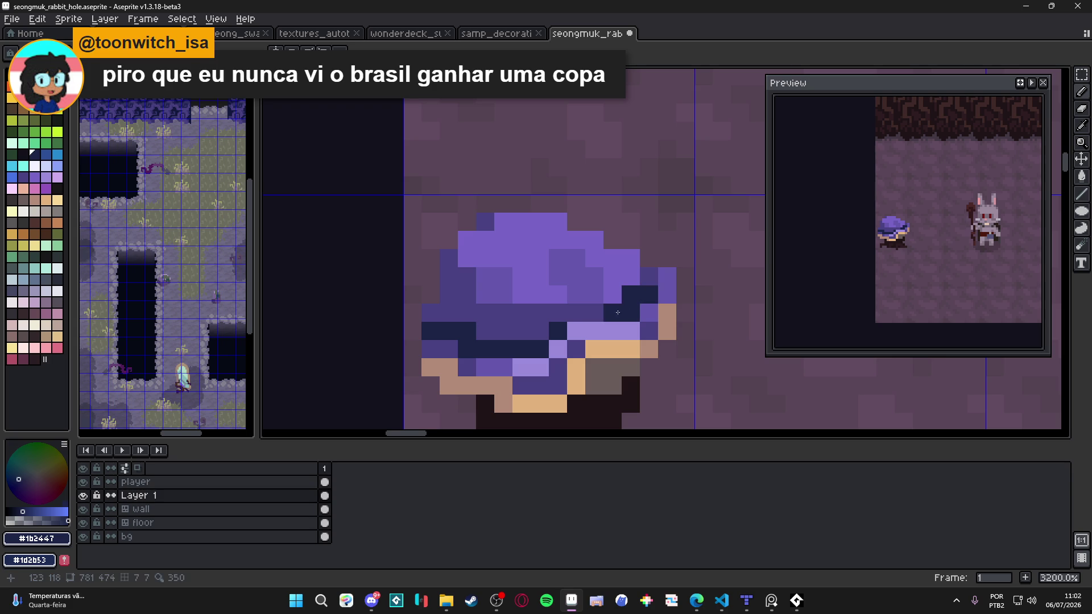
scroll(621, 310, down, 3)
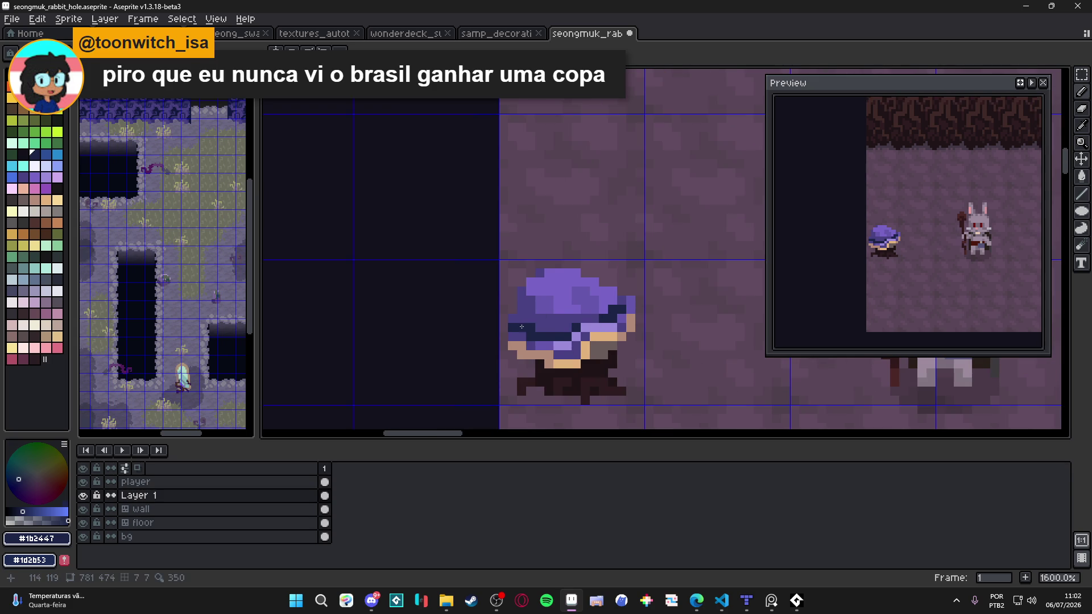
scroll(522, 327, up, 2)
Repaint two dark cap pixels in light purple #7864c6.
alt+click(545, 321)
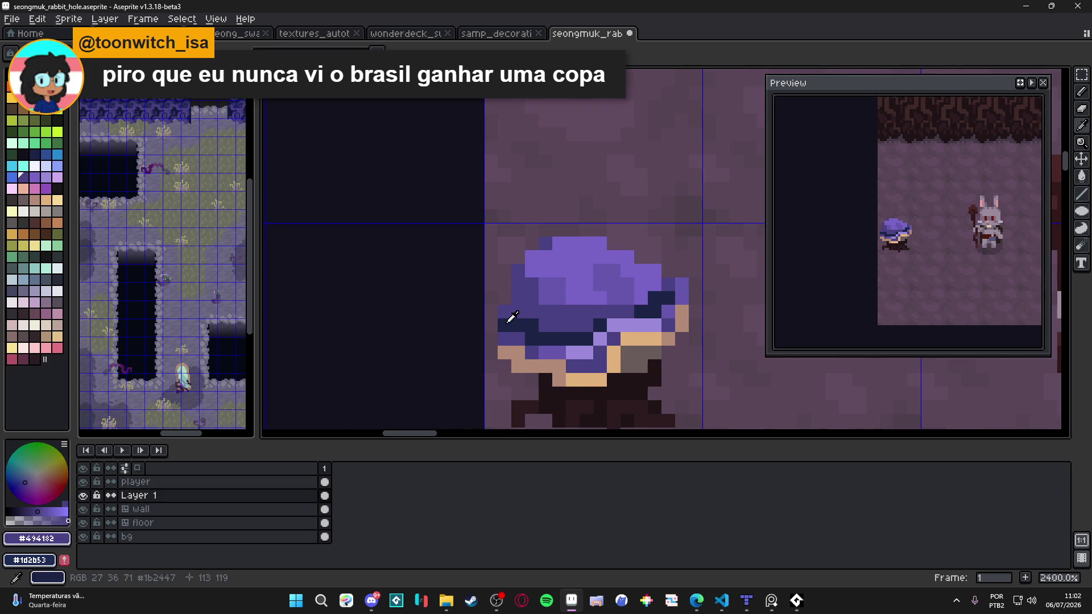
alt+click(505, 318)
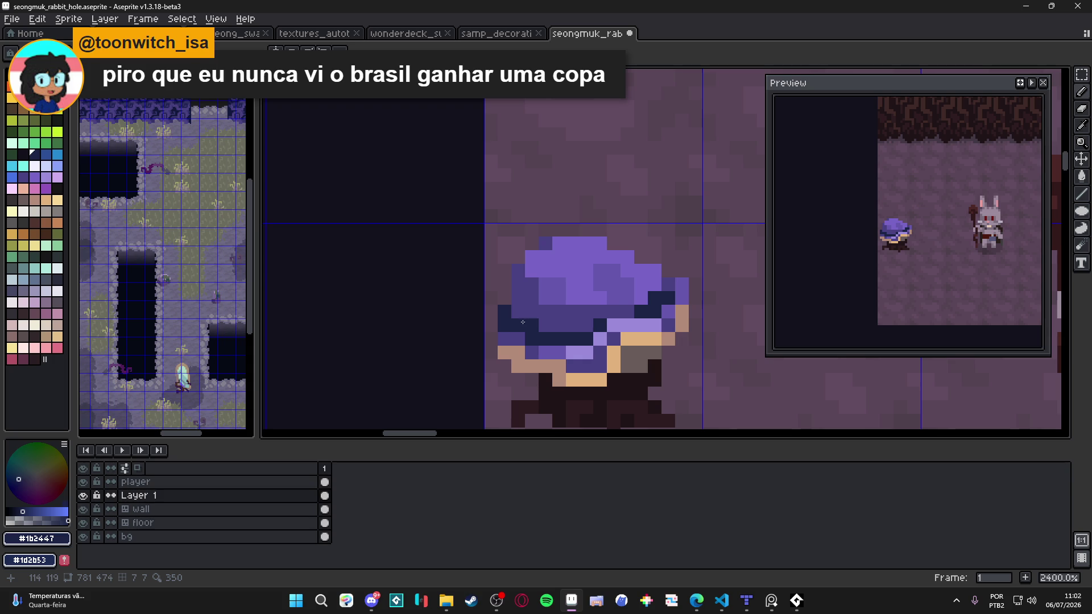
alt+click(601, 307)
click(587, 312)
click(573, 312)
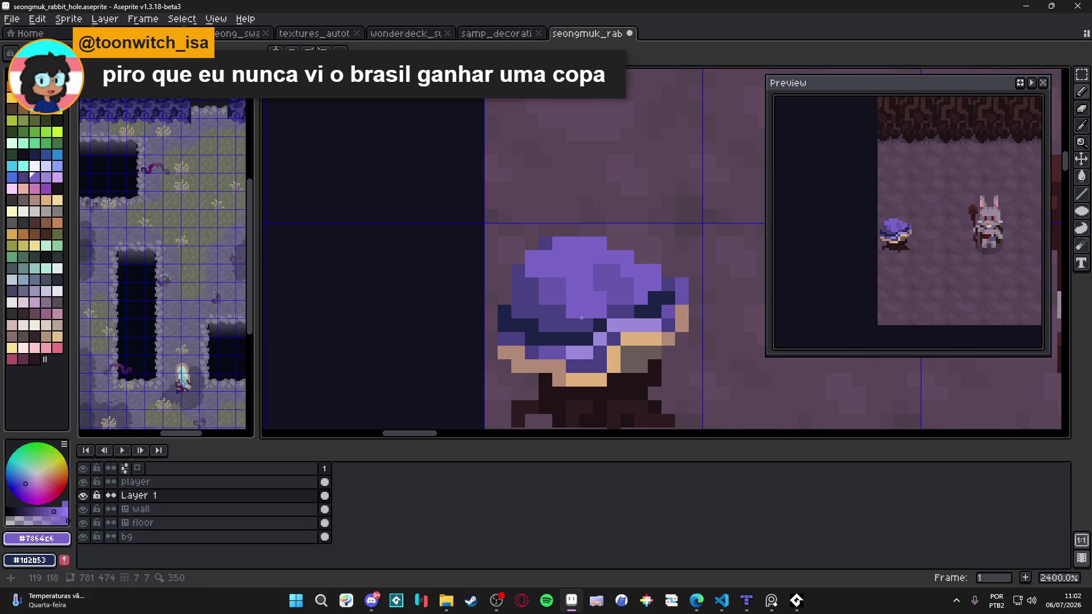
Undo an accidental erase and sample the cap's medium purple #6657ad.
alt+click(529, 270)
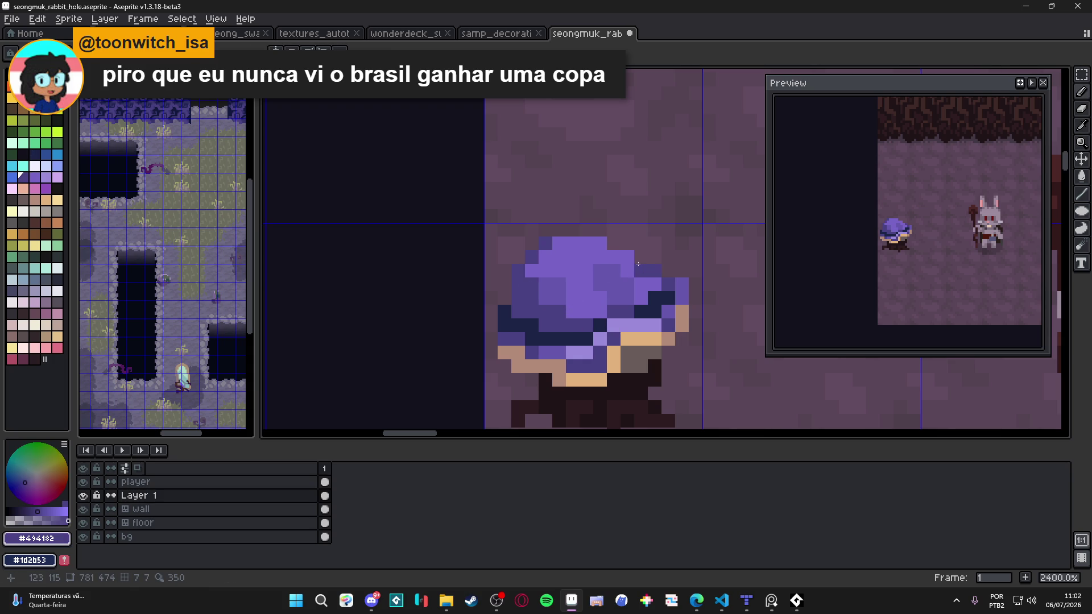
scroll(654, 308, down, 3)
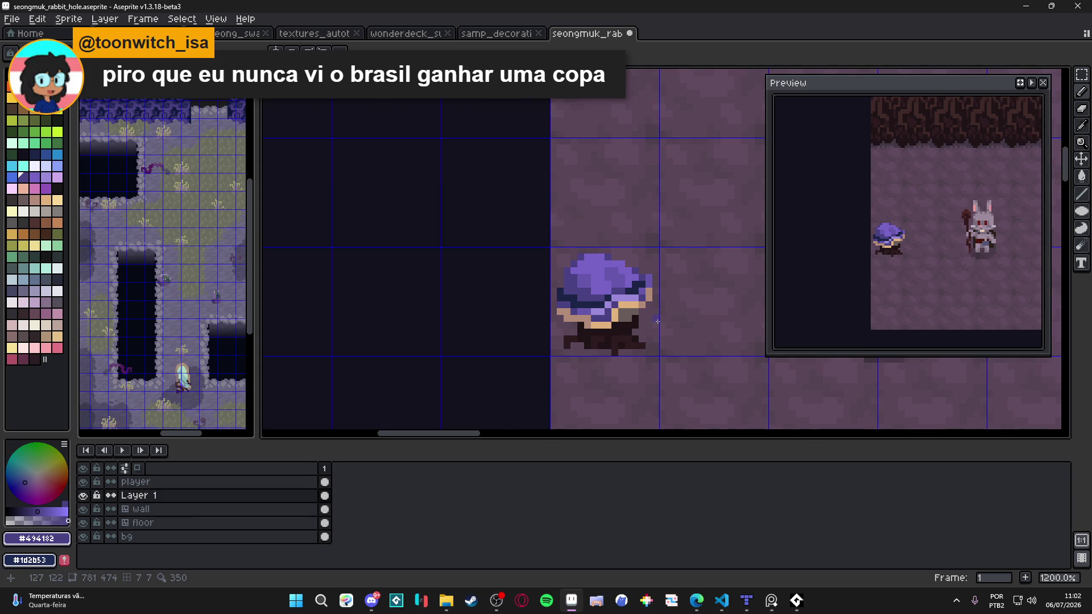
scroll(657, 322, down, 2)
scroll(620, 327, up, 2)
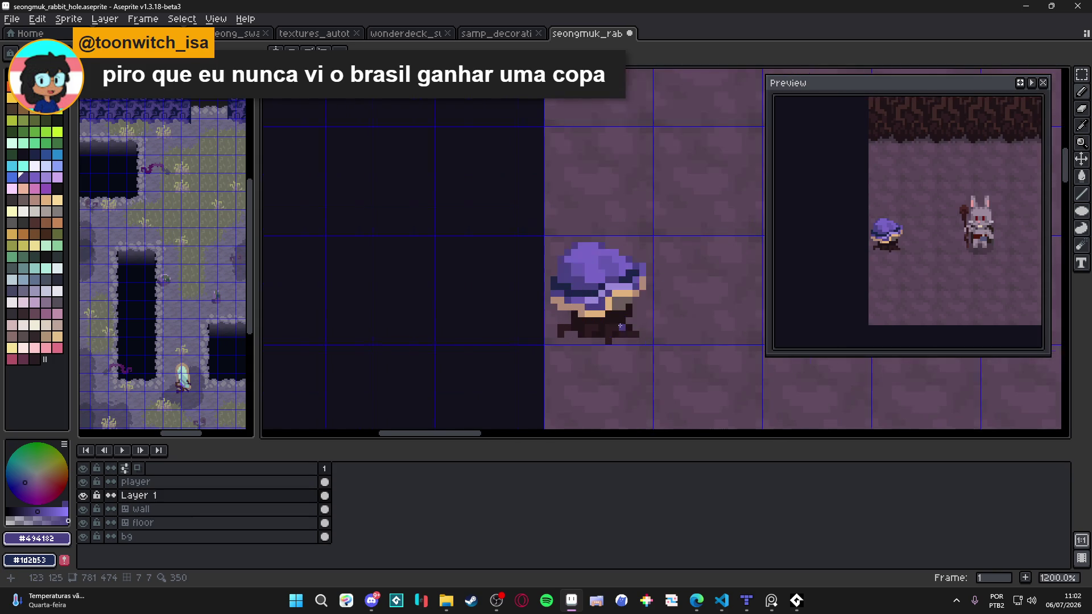
scroll(620, 328, up, 3)
key(e)
key(ctrl+z)
scroll(663, 330, down, 2)
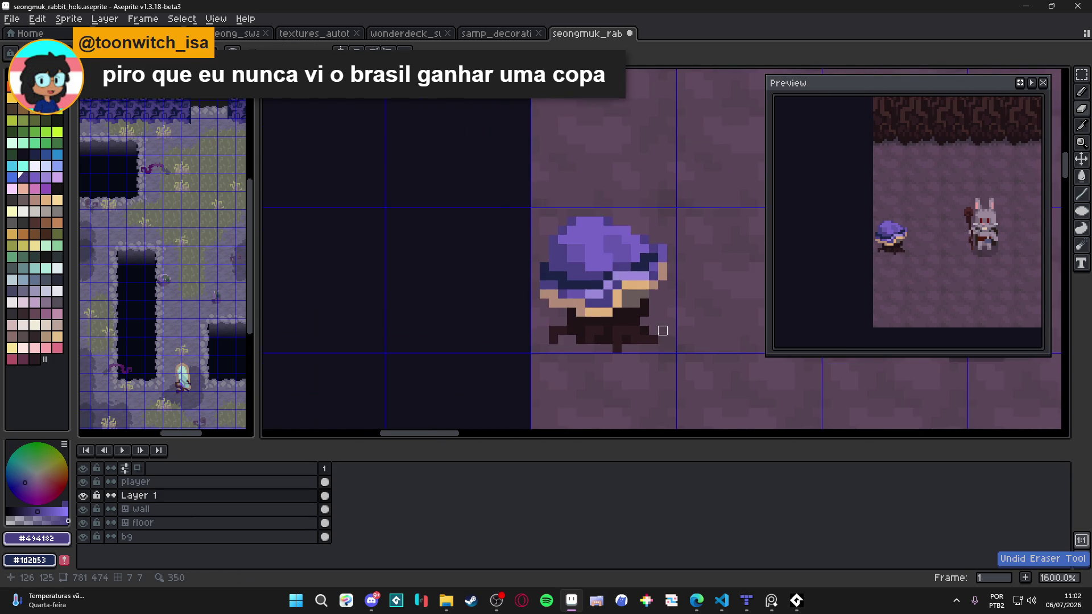
scroll(662, 330, down, 2)
scroll(646, 325, up, 1)
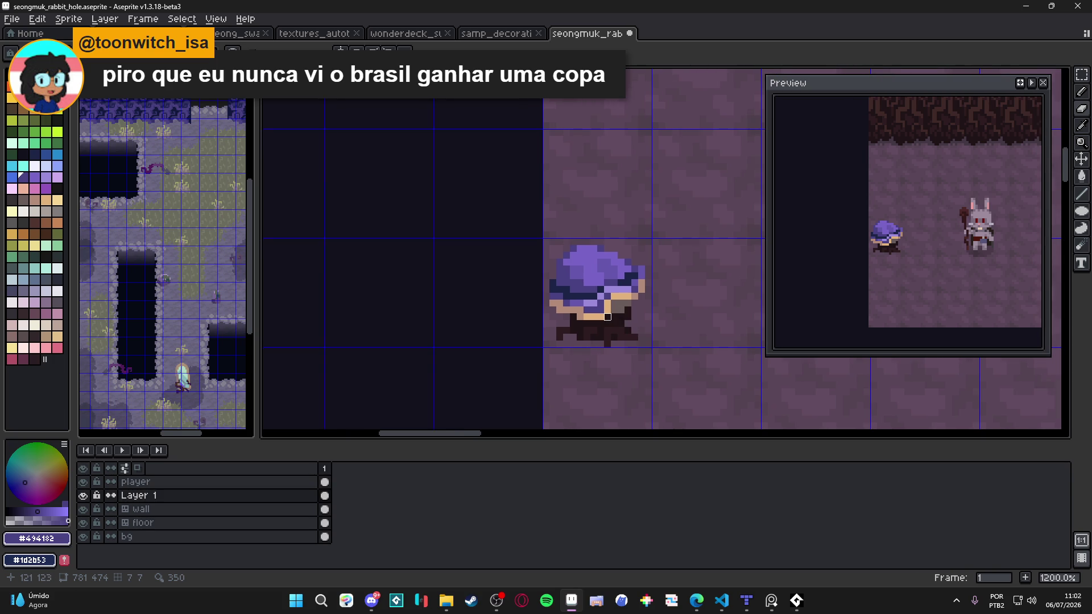
scroll(600, 317, up, 1)
alt+click(589, 250)
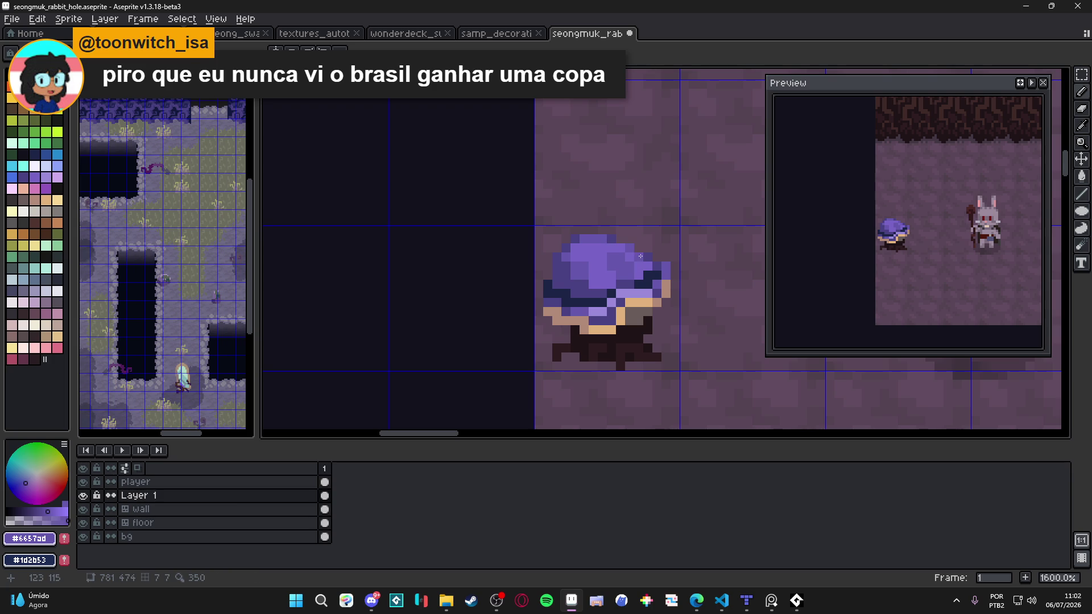
Darken a pixel on top of the cap and sample its dark purple.
click(639, 268)
alt+click(631, 278)
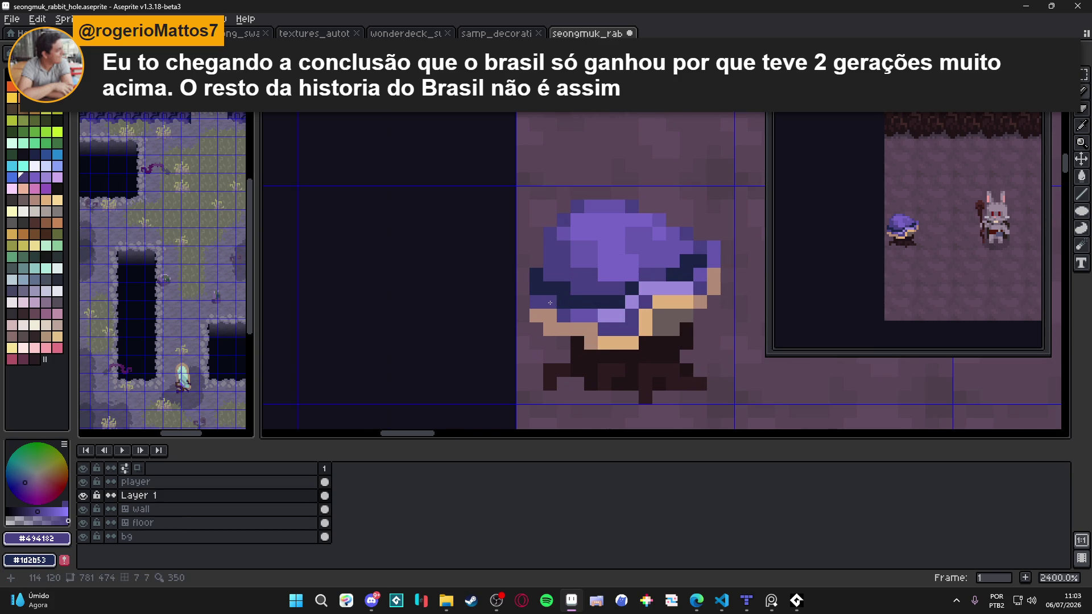
scroll(586, 302, down, 3)
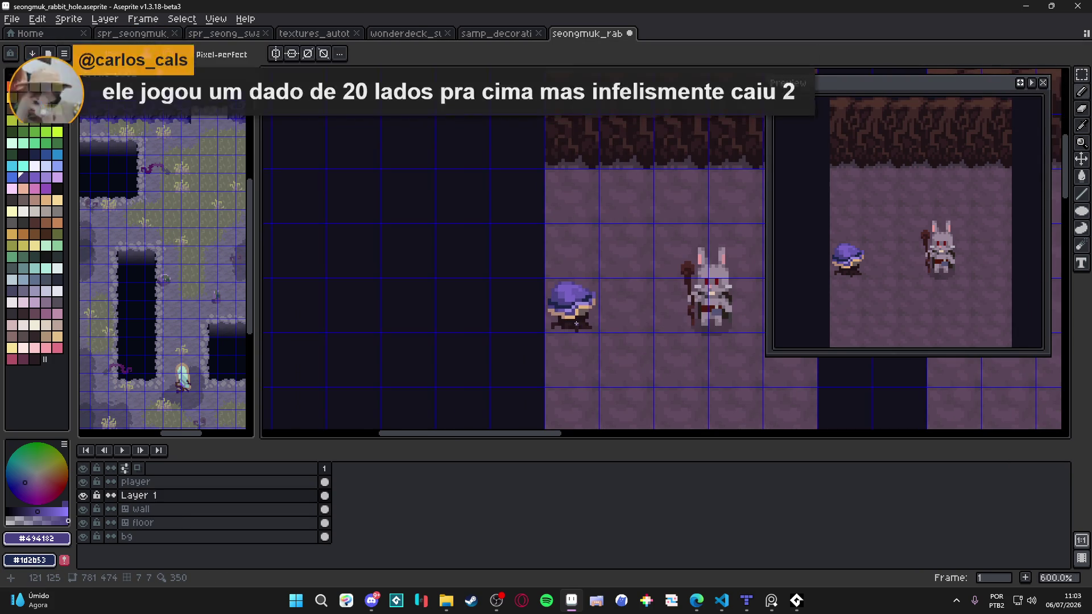
scroll(576, 323, down, 2)
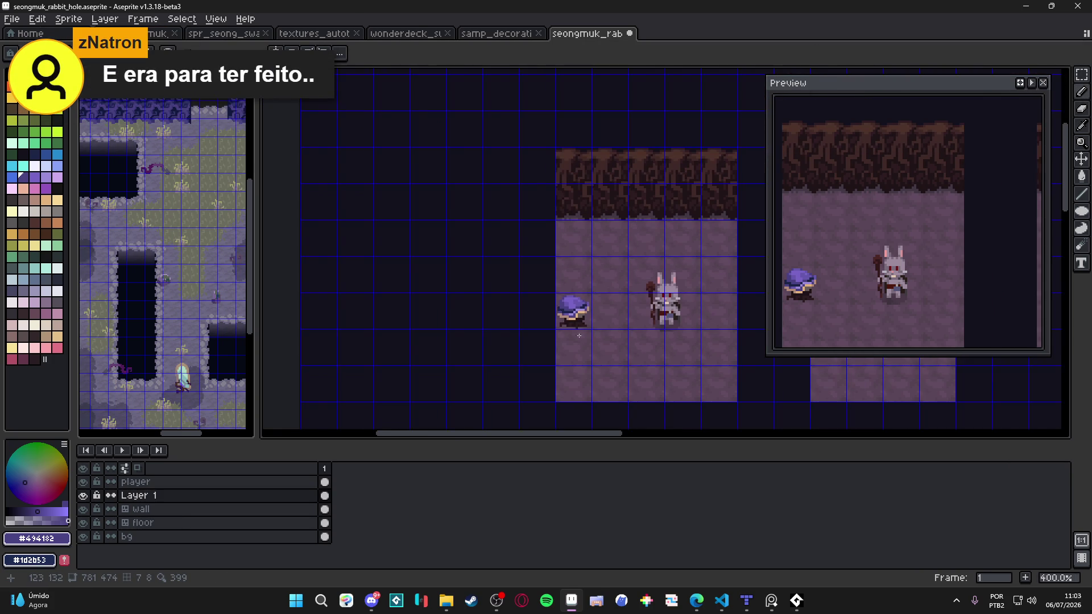
scroll(582, 340, up, 5)
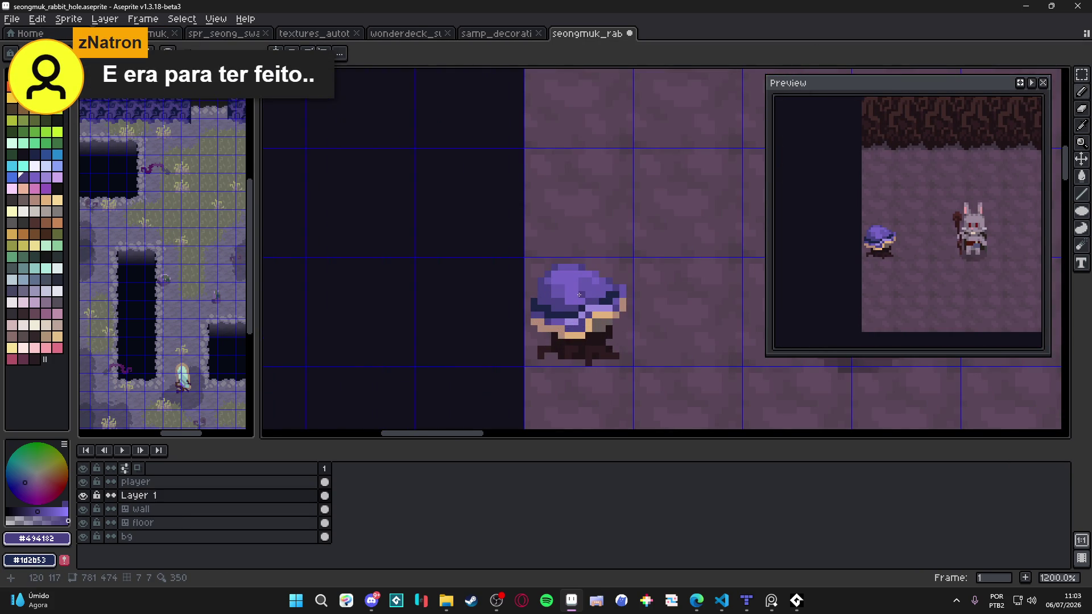
scroll(579, 294, up, 1)
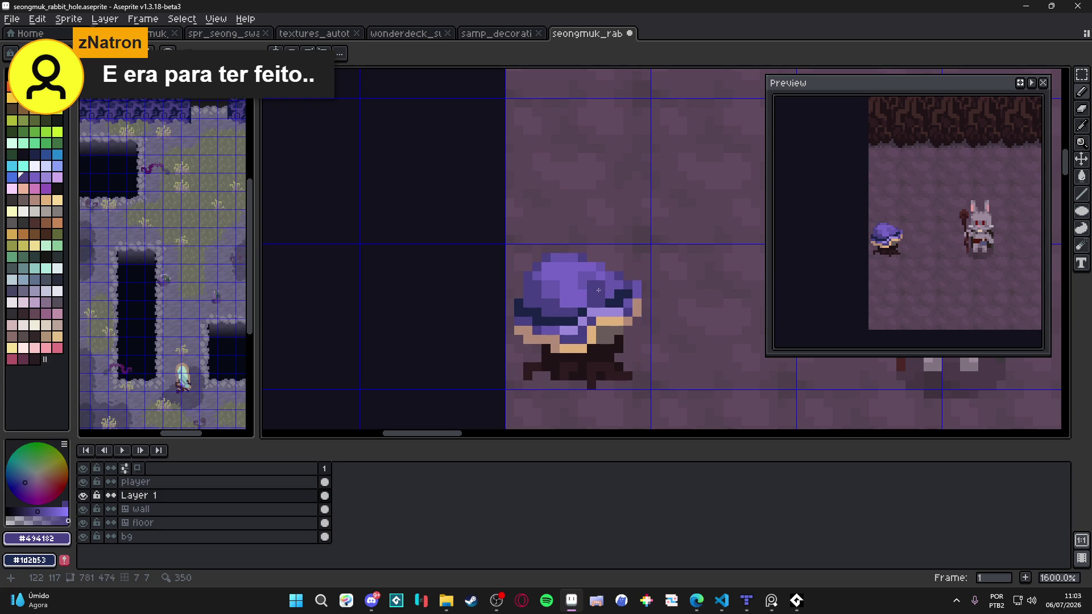
scroll(592, 296, up, 1)
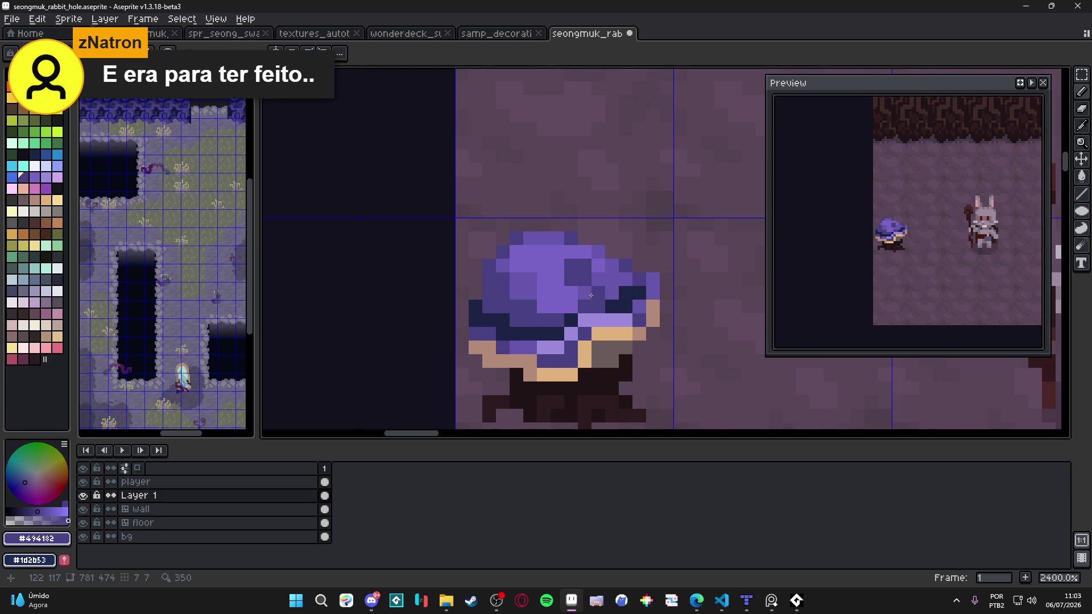
Repaint the cap's top pixels light purple and darken around the patch, undoing the last stroke.
alt+click(568, 298)
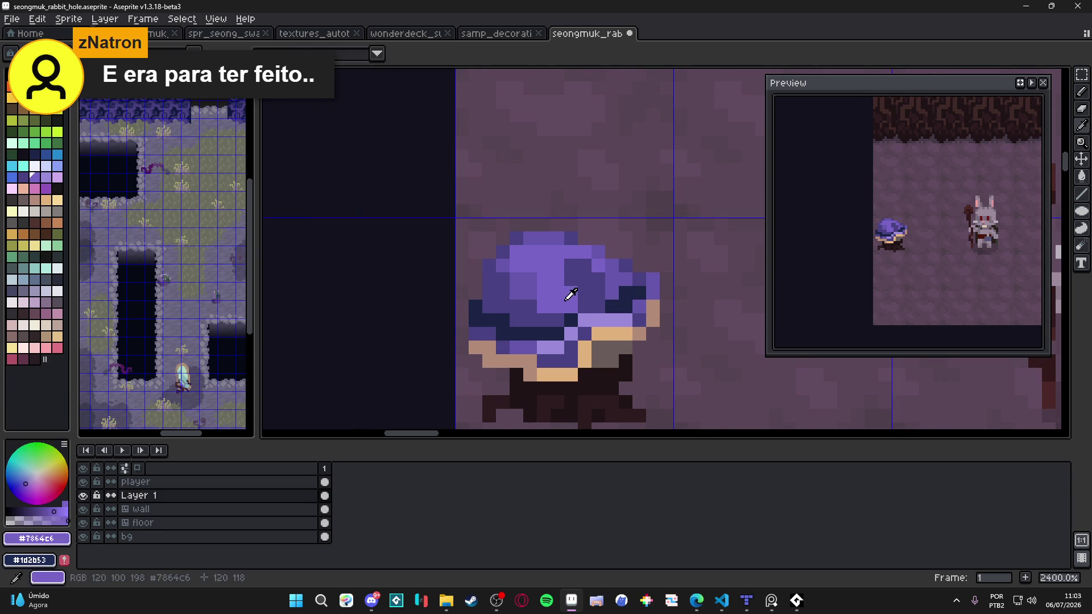
mouse_move(584, 292)
mouse_down()
mouse_move(598, 293)
mouse_move(598, 279)
mouse_move(557, 265)
mouse_up()
alt+click(585, 283)
click(571, 292)
click(564, 256)
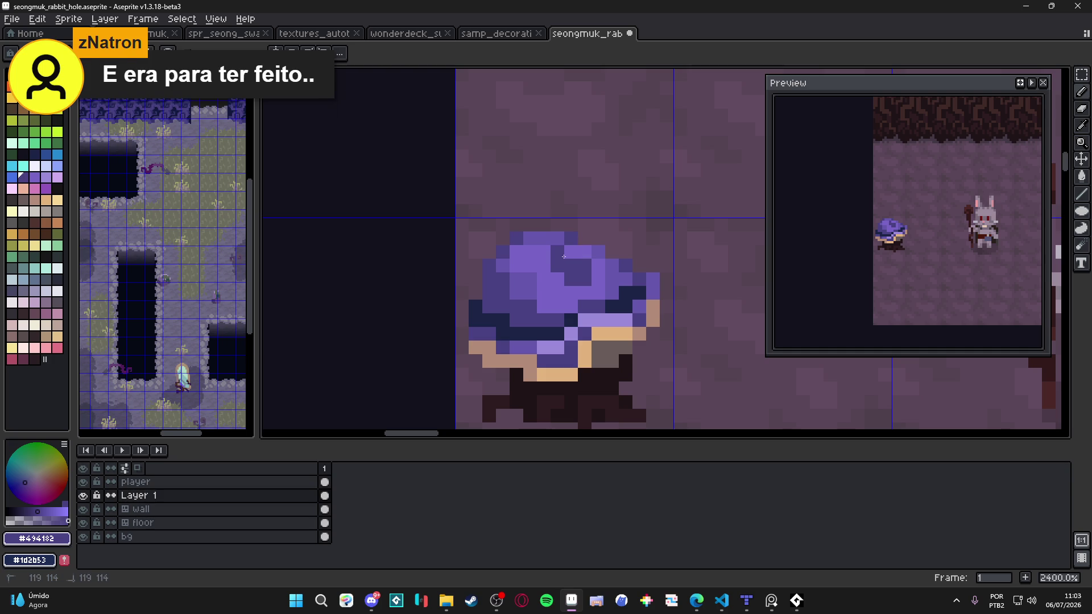
key(ctrl+z)
key(ctrl+z)
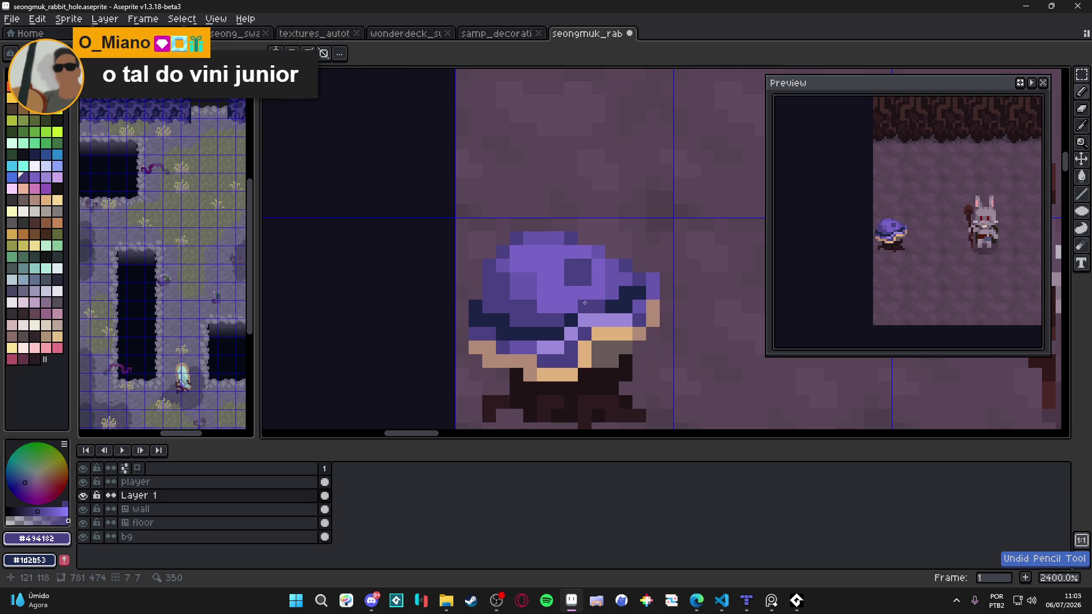
scroll(571, 300, up, 1)
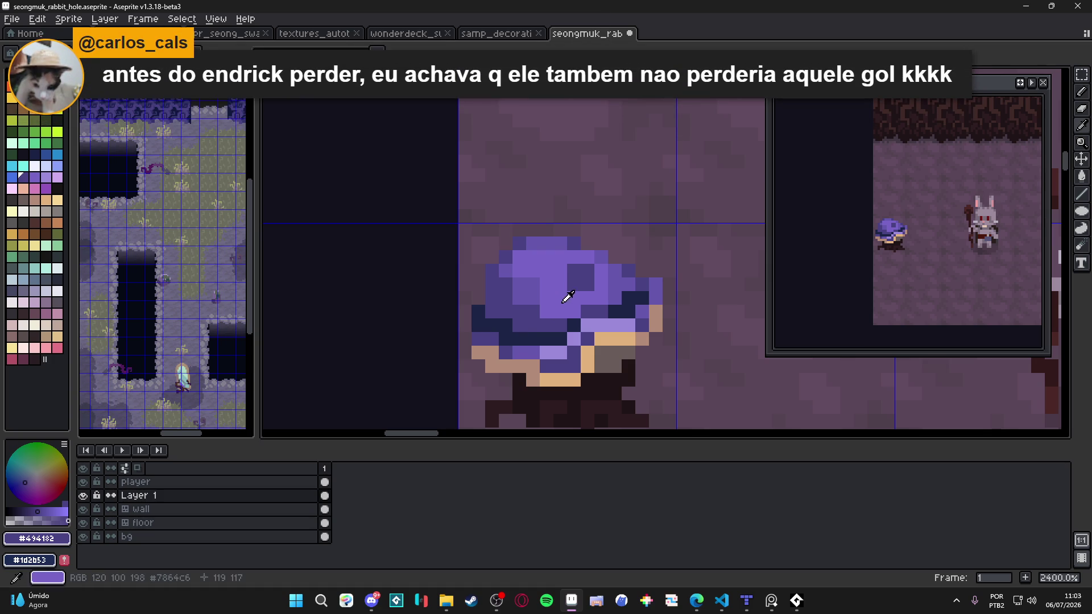
Lighten cap pixels with #7864c6, darken one with #6657ad, pick #494182, and save.
alt+click(534, 313)
click(505, 297)
alt+click(512, 262)
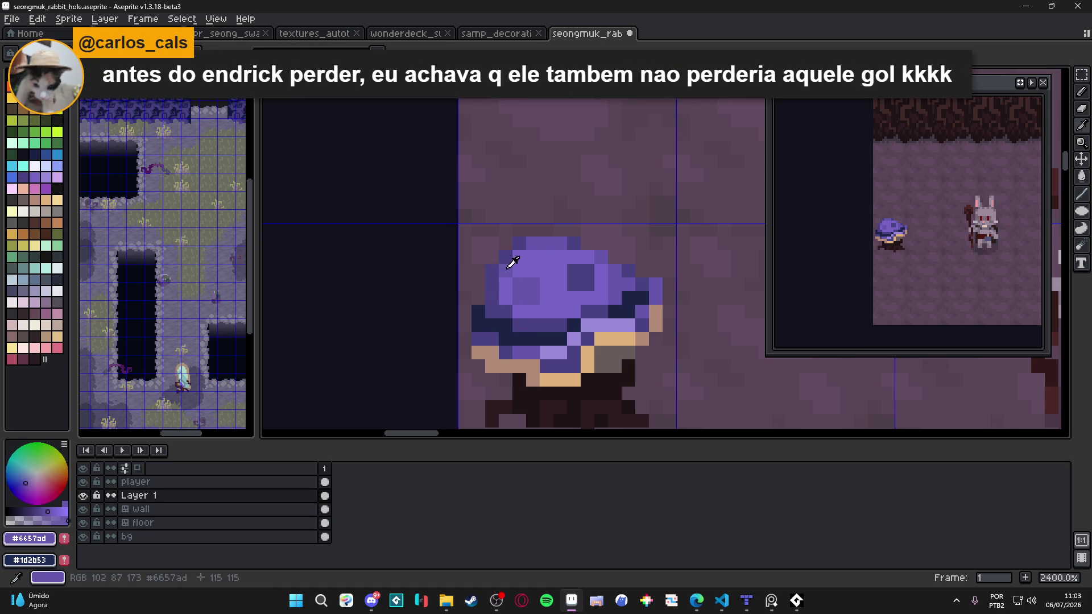
click(601, 311)
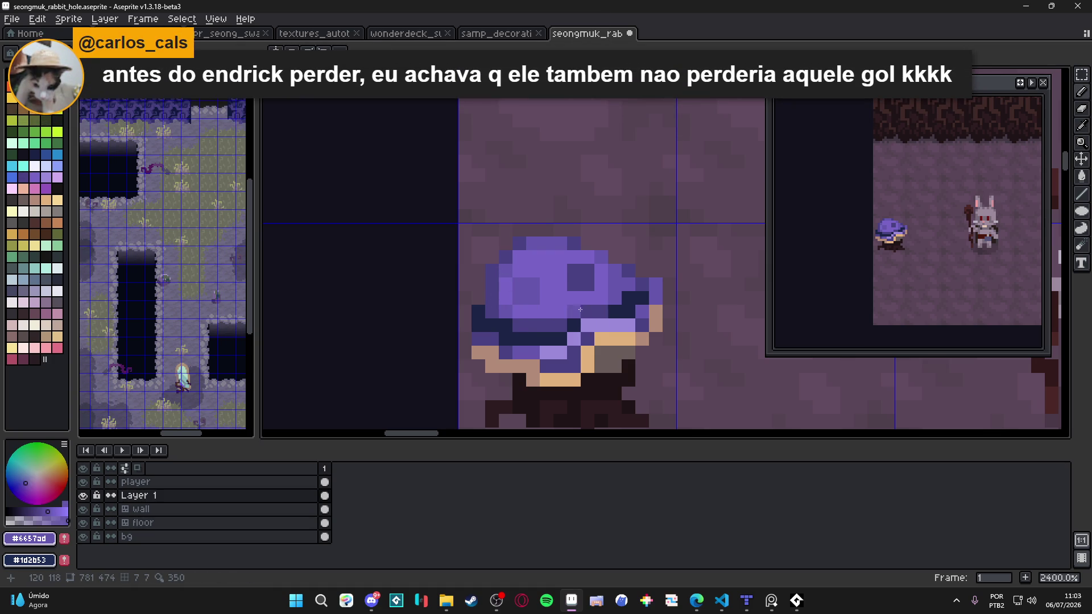
scroll(617, 279, down, 3)
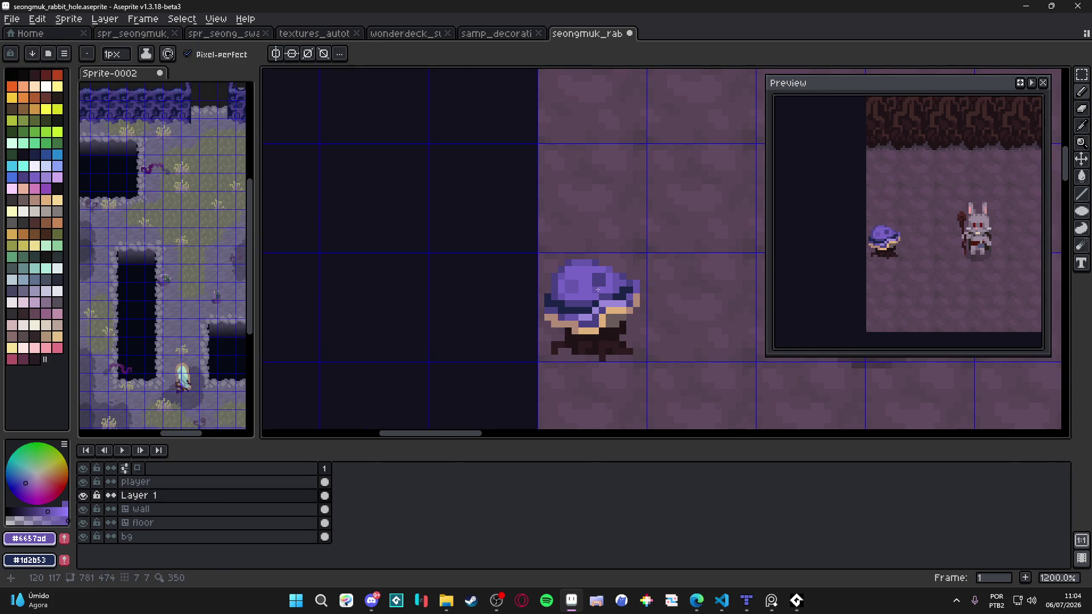
alt+click(596, 289)
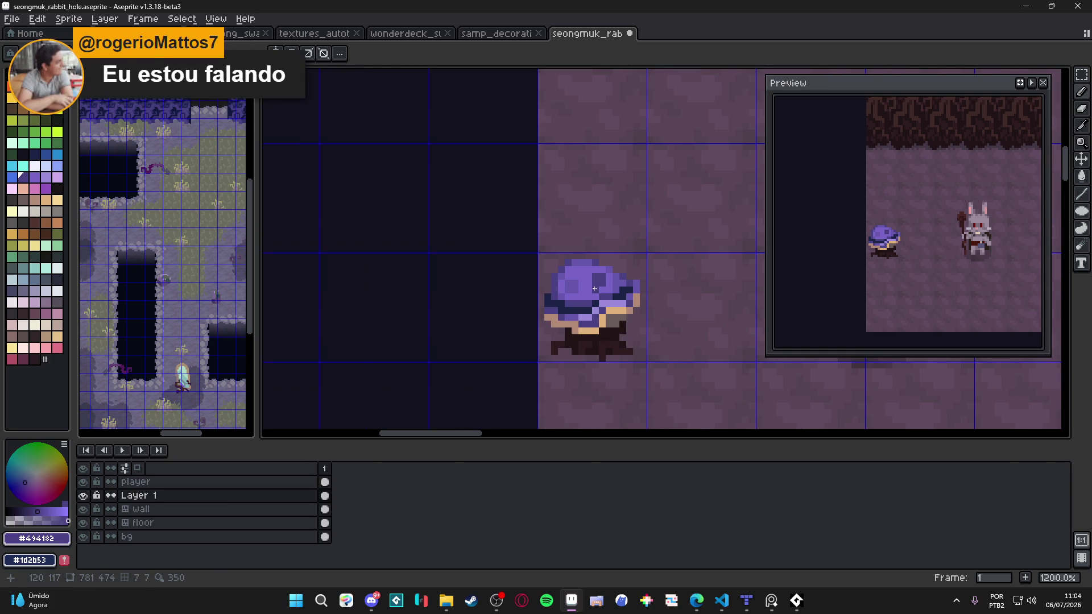
key(ctrl+s)
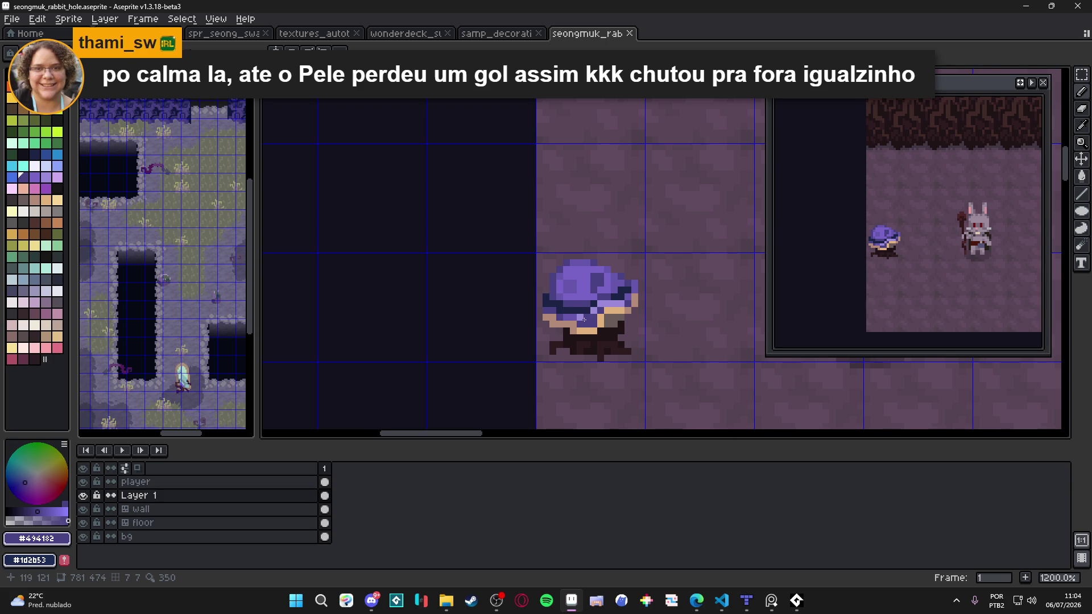
Hide the canvas grid and save the rabbit-hole file.
scroll(586, 313, up, 1)
alt+click(583, 309)
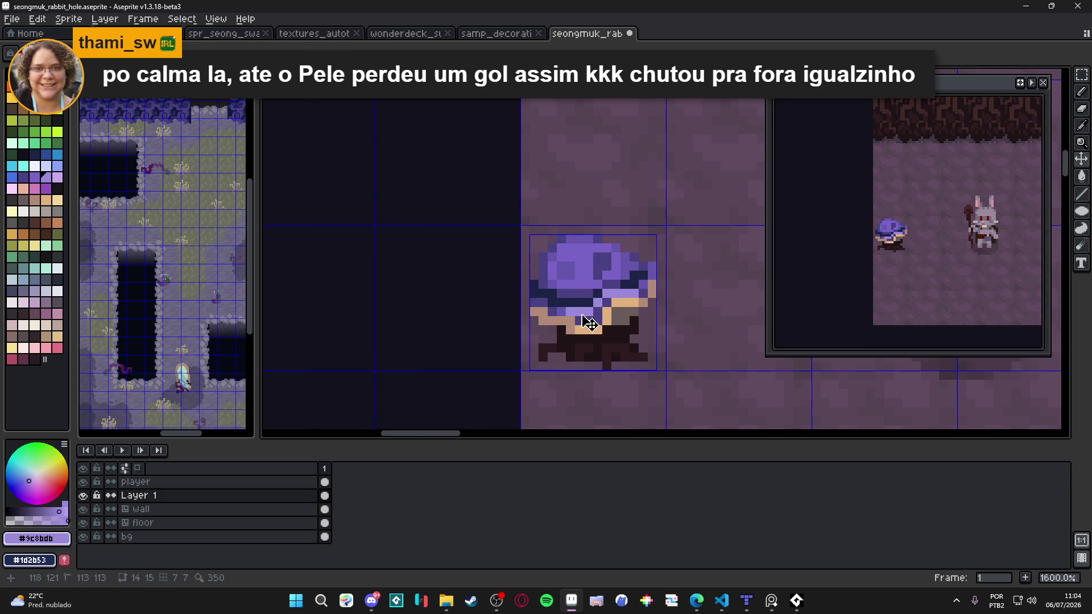
key(ctrl+s)
scroll(597, 322, down, 4)
scroll(613, 334, down, 2)
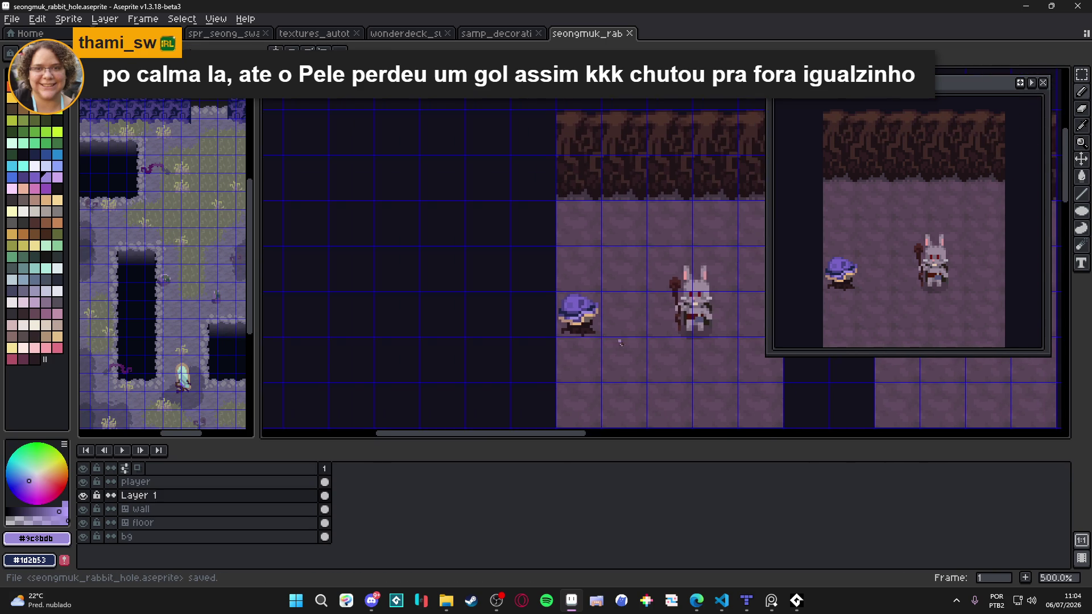
key(ctrl+apostrophe)
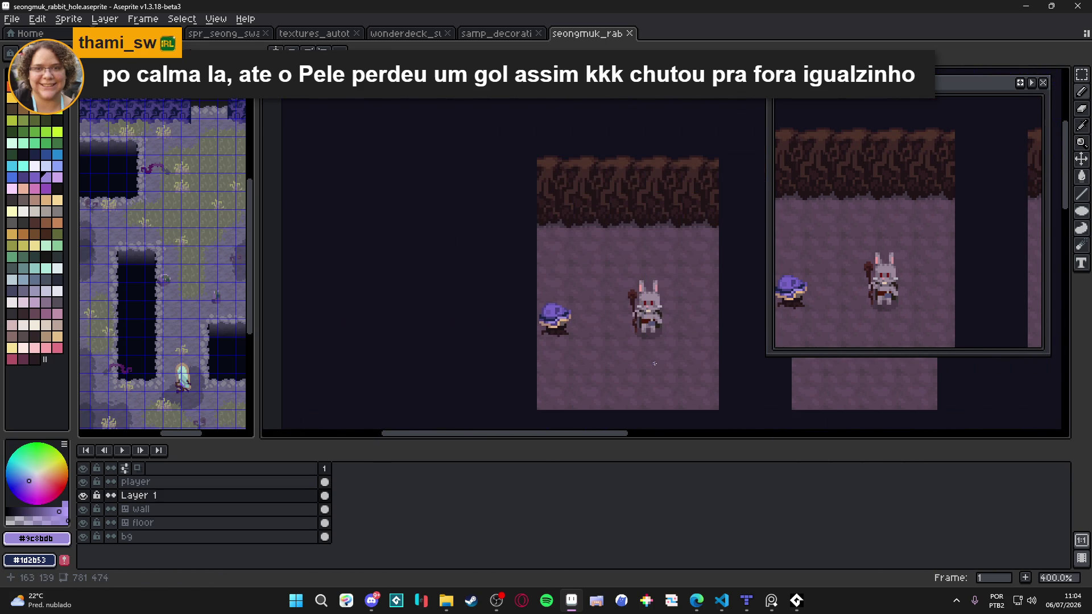
key(ctrl+s)
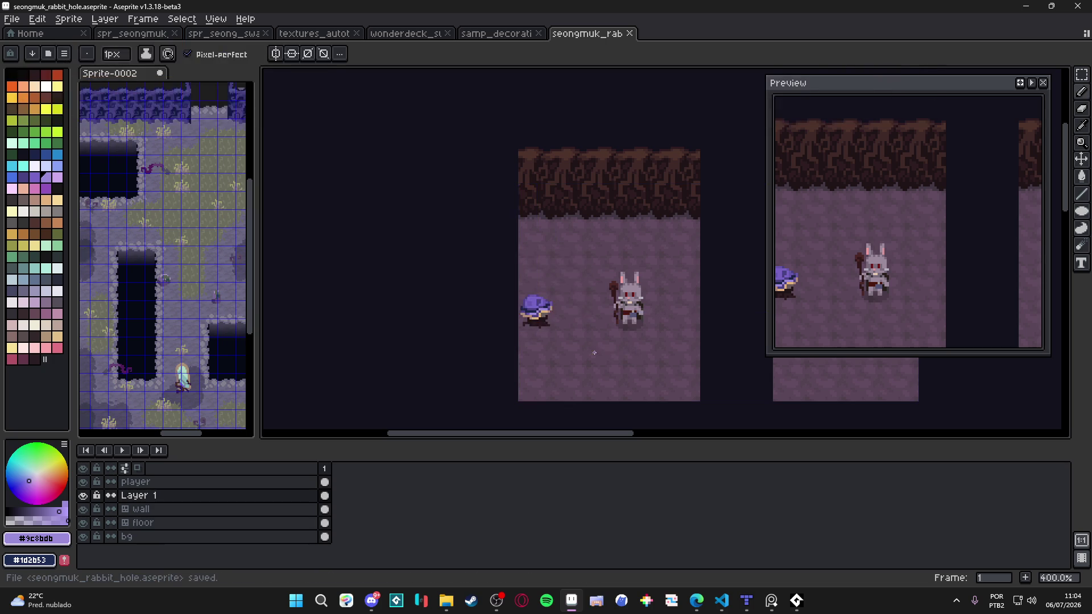
Paint #423743 shadow pixels: two under the shell, two right of its base; save.
scroll(513, 334, up, 2)
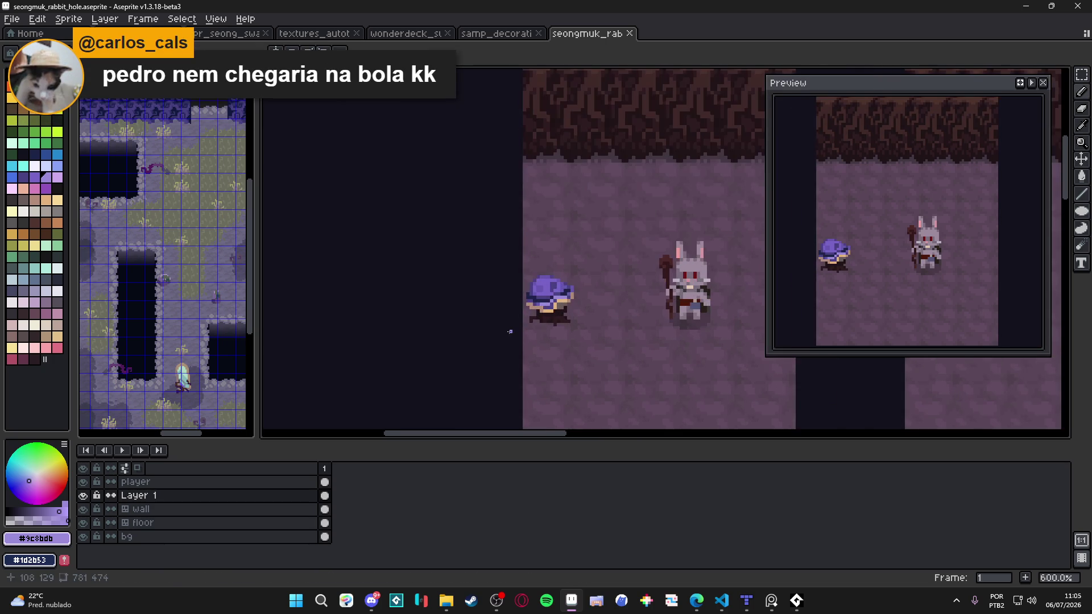
scroll(628, 151, up, 1)
click(617, 152)
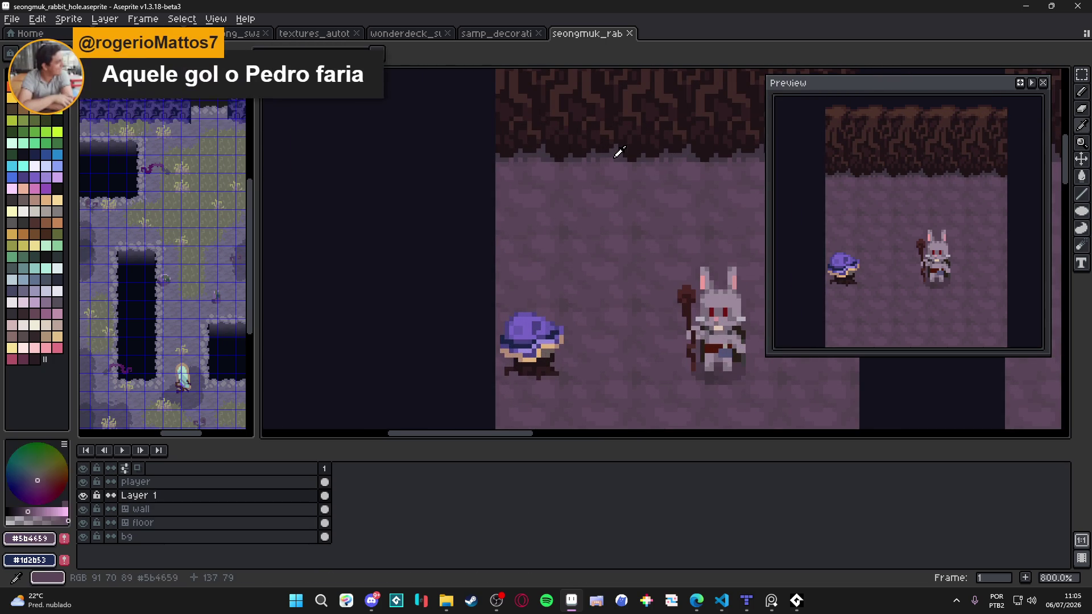
scroll(536, 375, up, 3)
scroll(536, 375, down, 2)
click(551, 280)
click(537, 280)
click(633, 294)
click(647, 293)
scroll(668, 313, down, 2)
scroll(581, 339, down, 2)
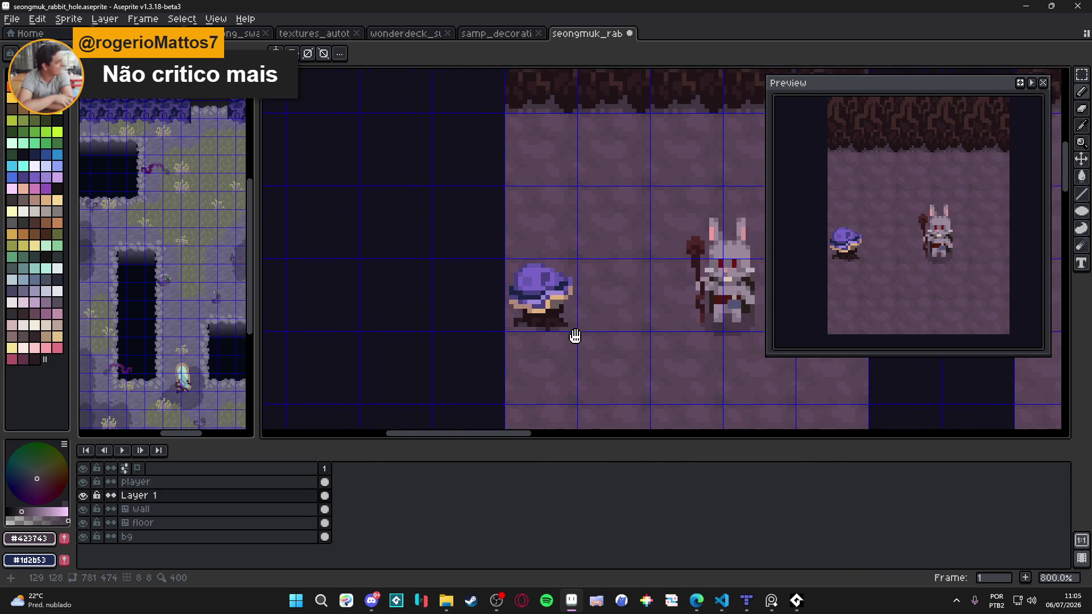
scroll(576, 336, down, 3)
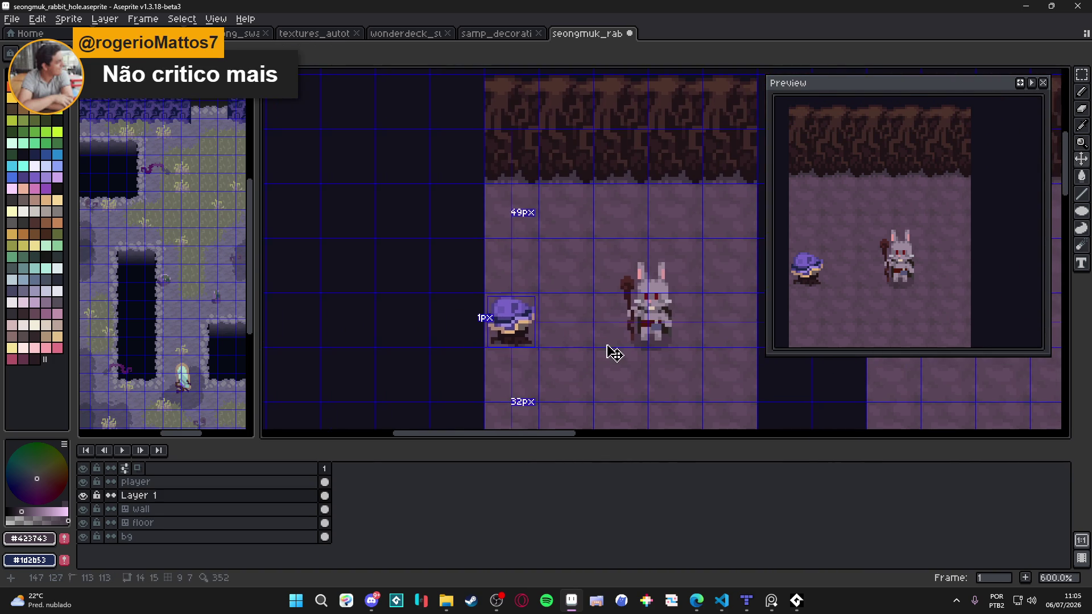
key(ctrl+s)
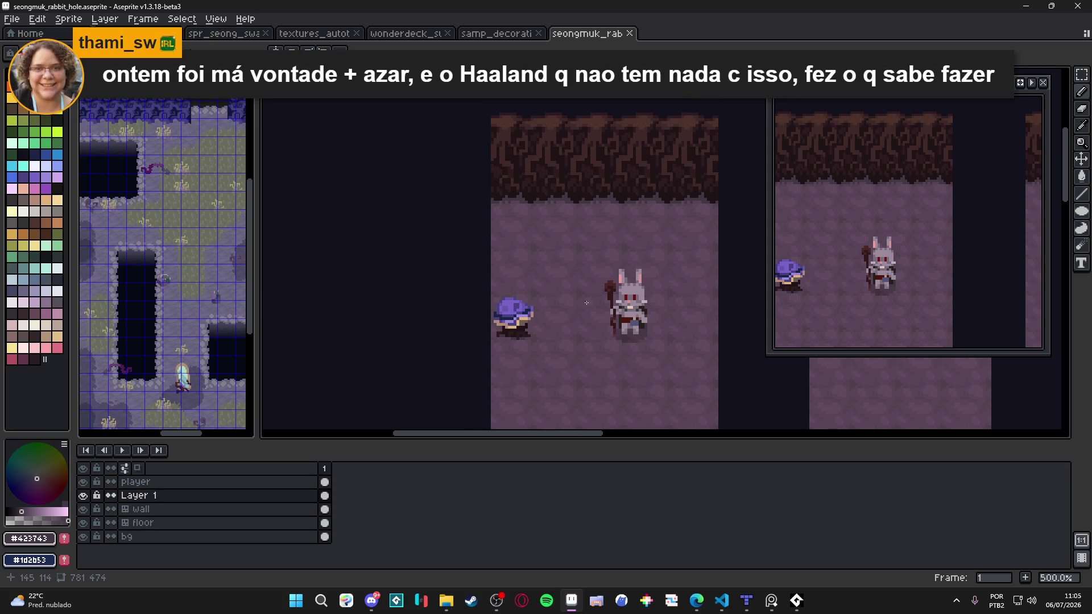
key(b)
scroll(529, 325, up, 2)
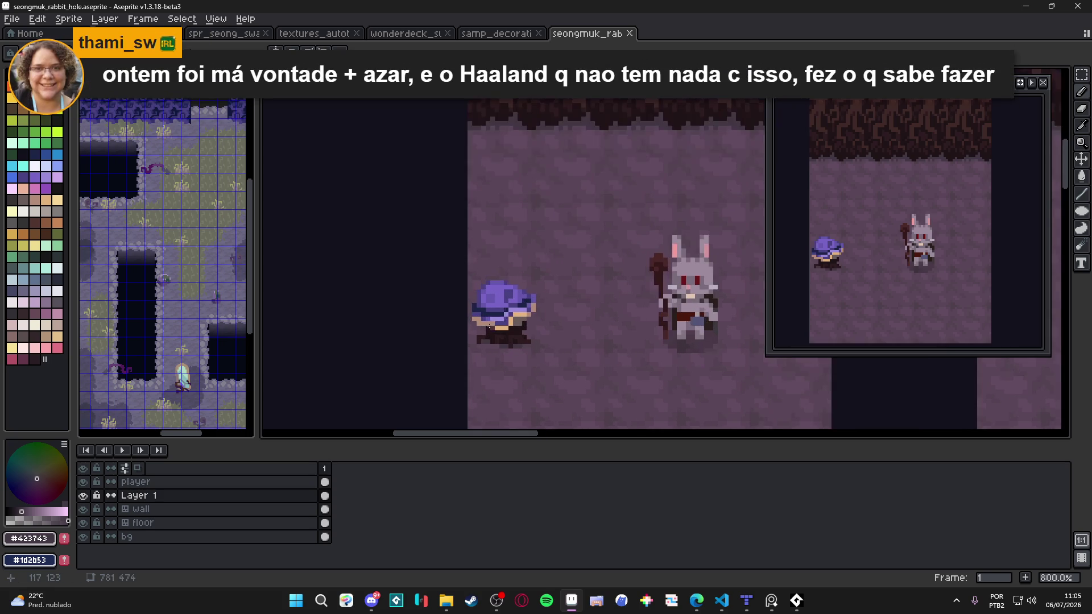
scroll(489, 327, up, 2)
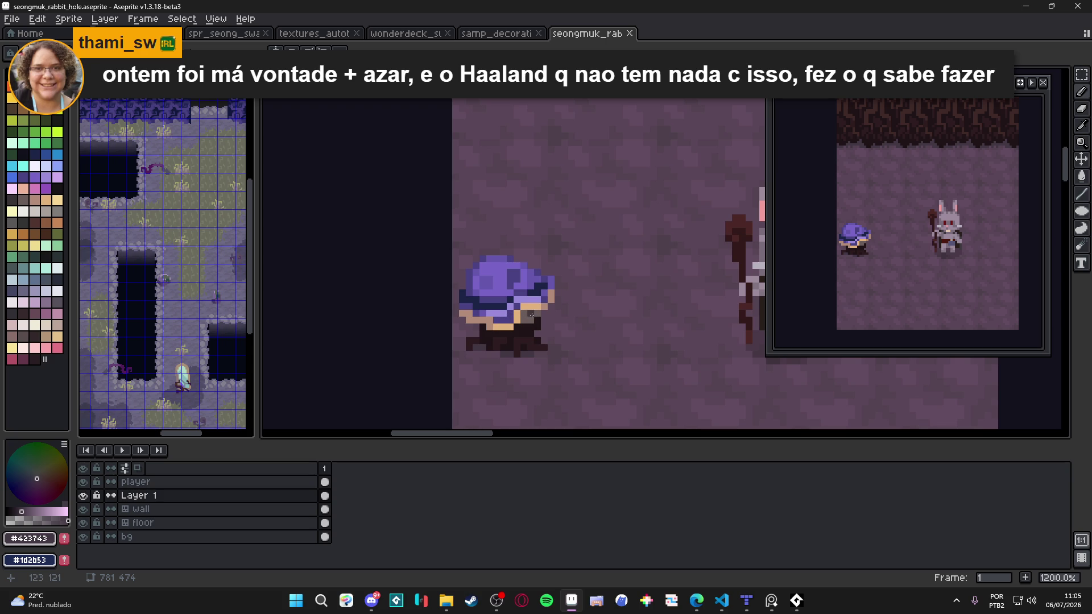
scroll(576, 359, down, 3)
key(ctrl+s)
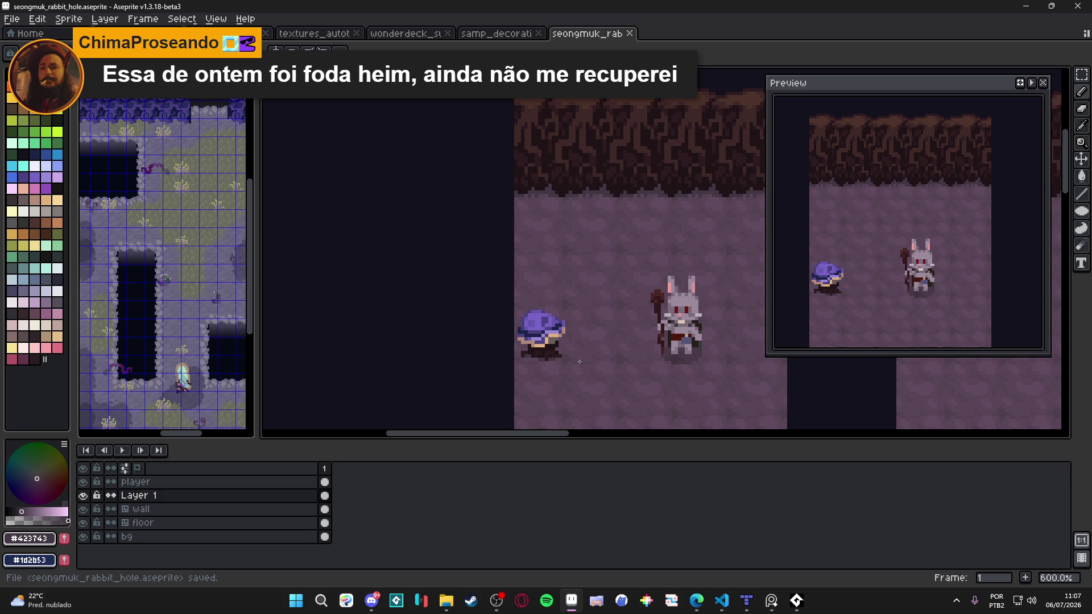
scroll(543, 326, down, 1)
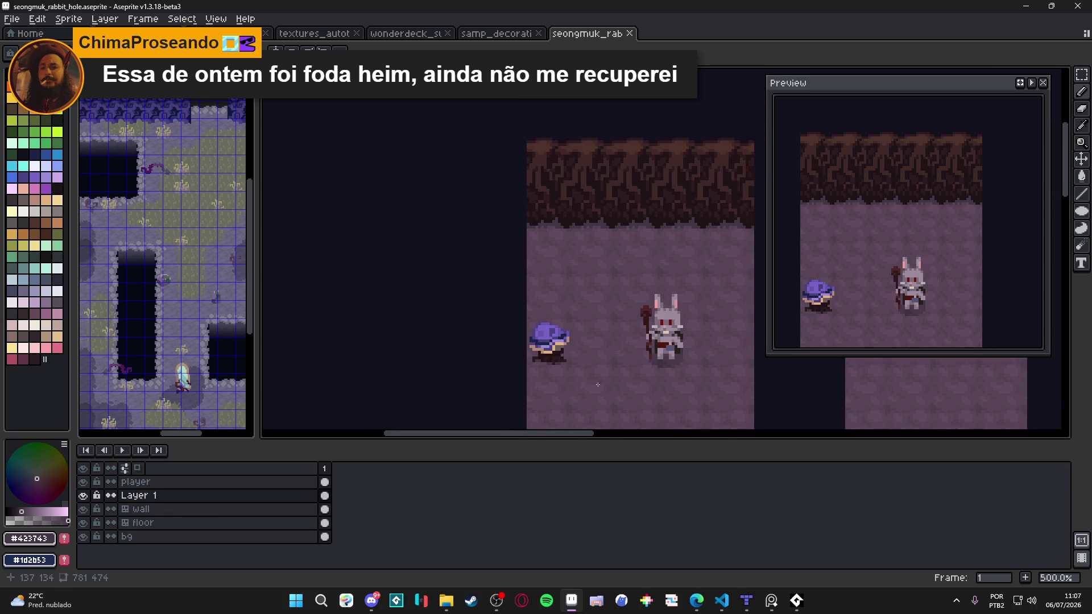
scroll(571, 338, down, 1)
key(ctrl+s)
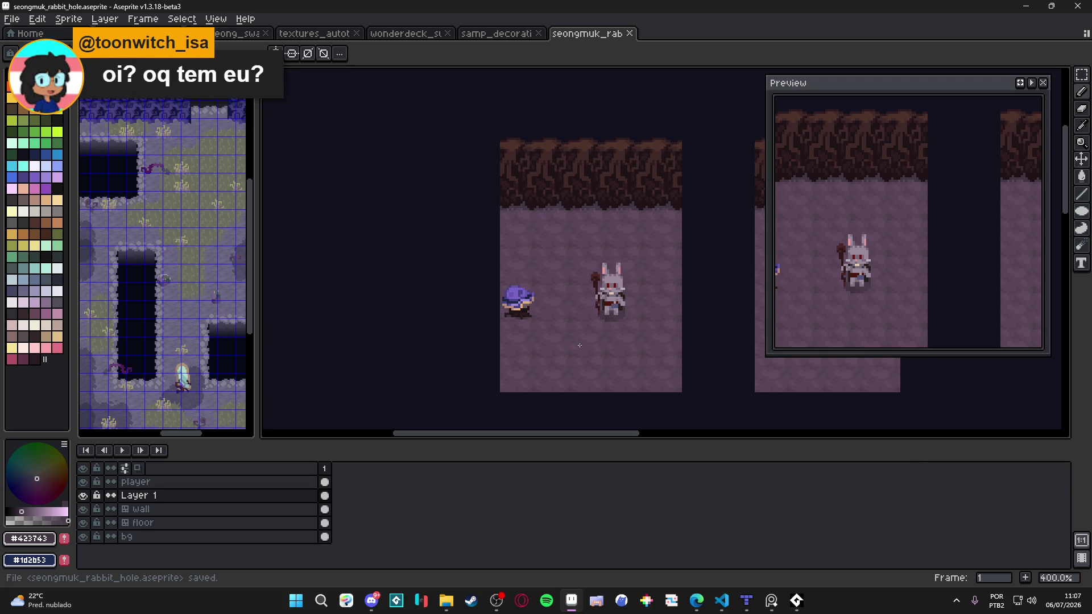
key(alt+Tab)
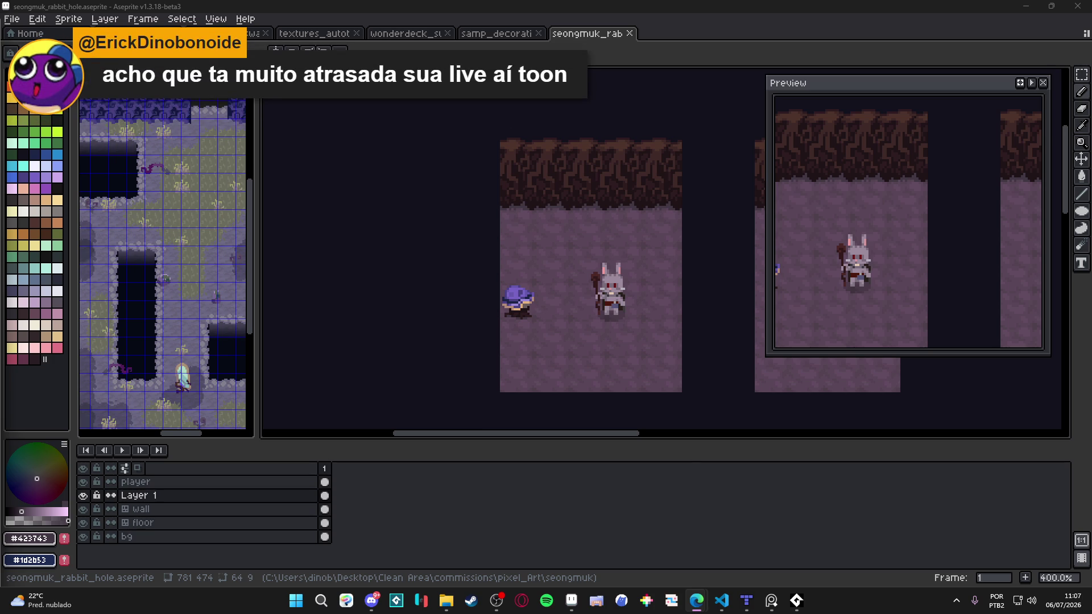
drag(579, 320, 548, 310)
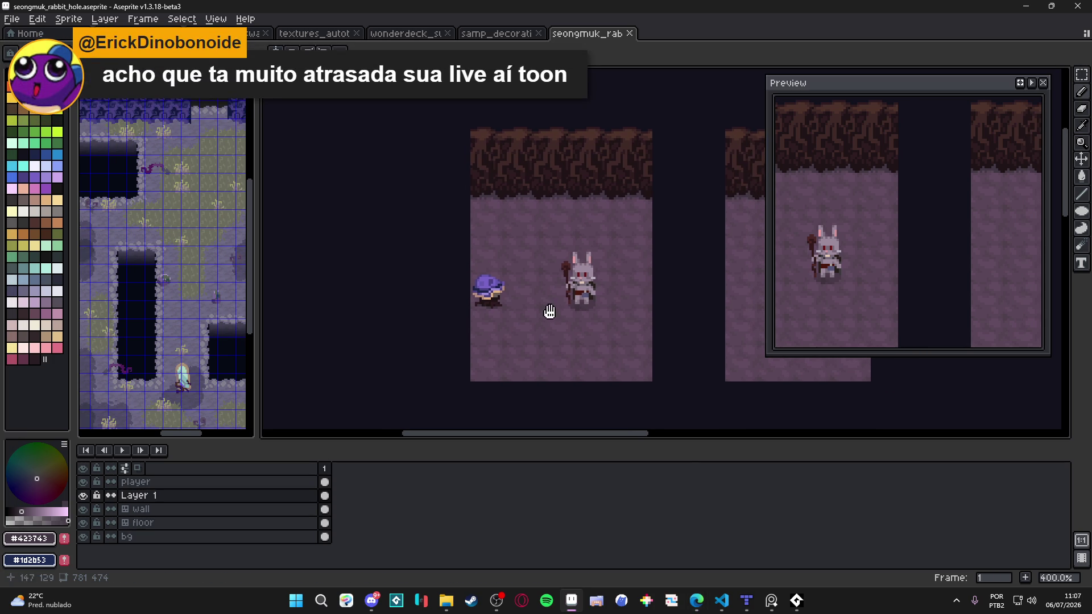
key(ctrl+s)
drag(528, 325, 538, 329)
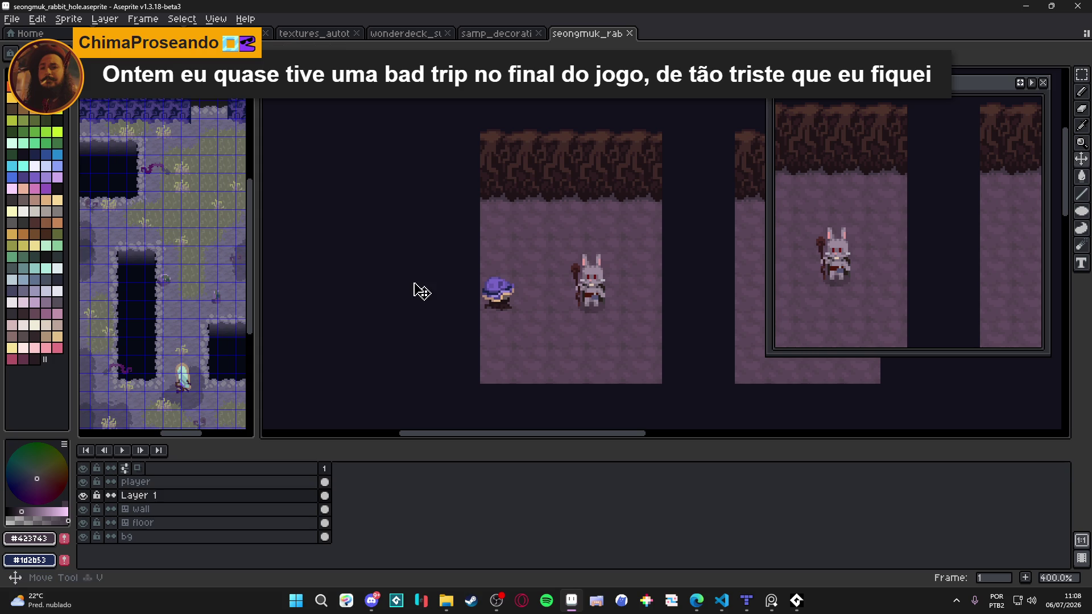
key(ctrl+s)
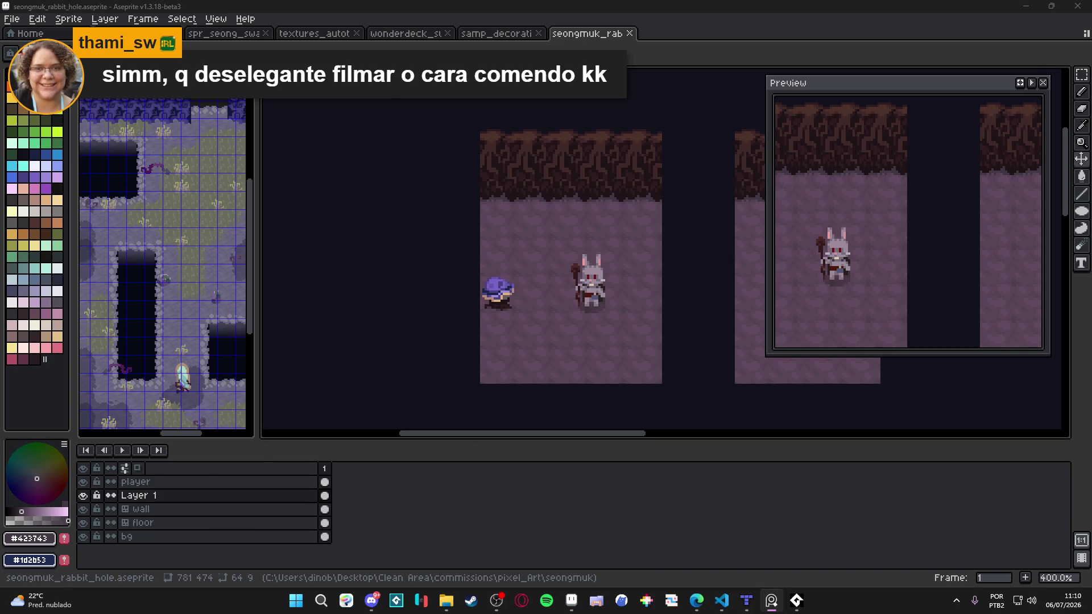
key(ctrl+s)
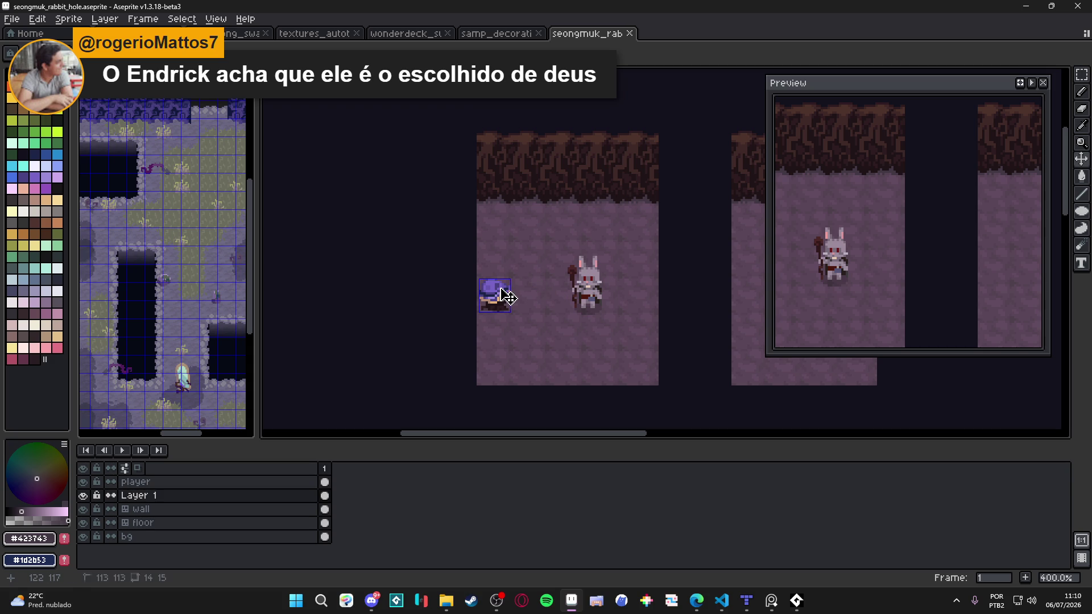
key(ctrl+s)
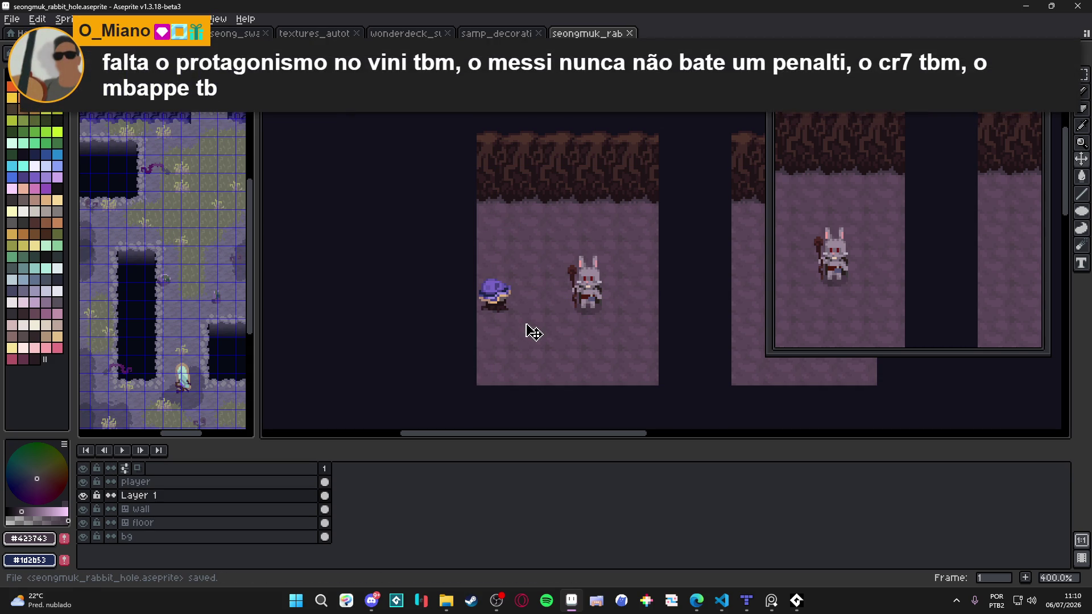
scroll(554, 344, right, 1)
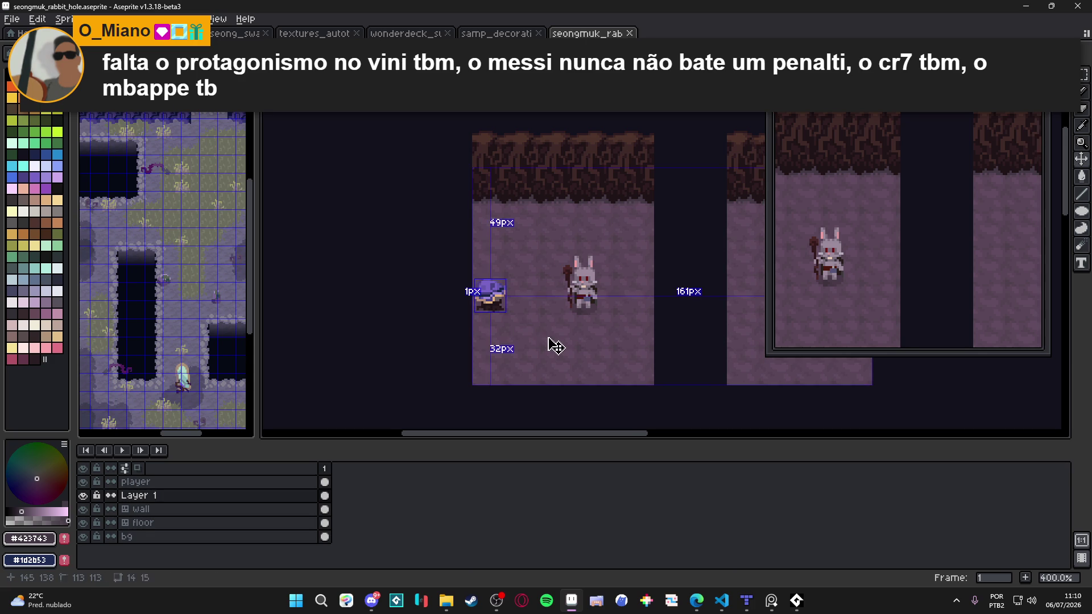
Show the tile grid over the cave room, then select and deselect the purple shell sprite.
key(ctrl+apostrophe)
scroll(546, 364, right, 1)
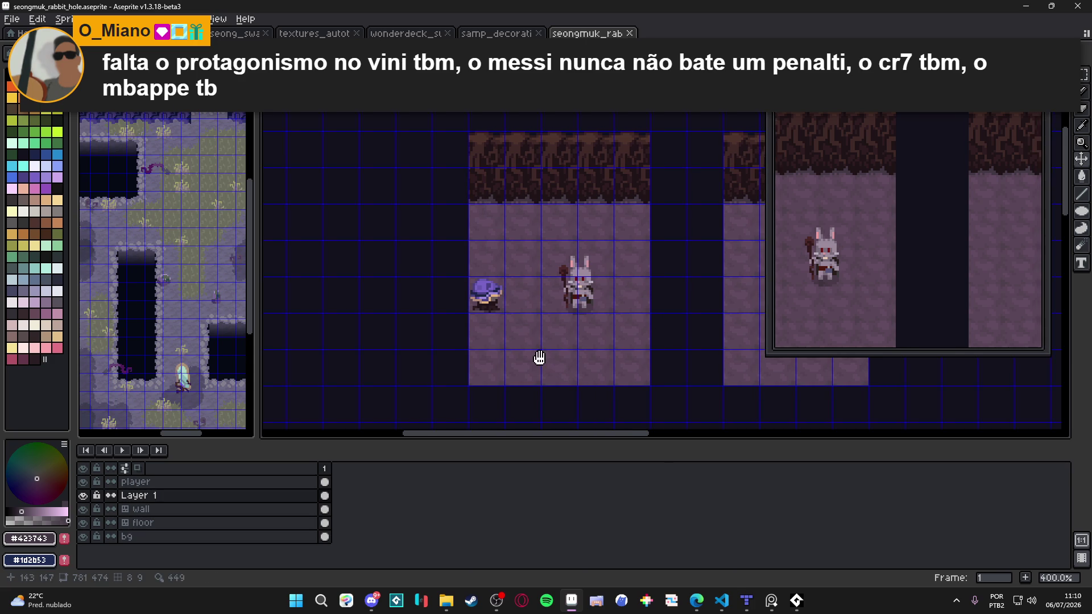
key(m)
drag(466, 279, 500, 313)
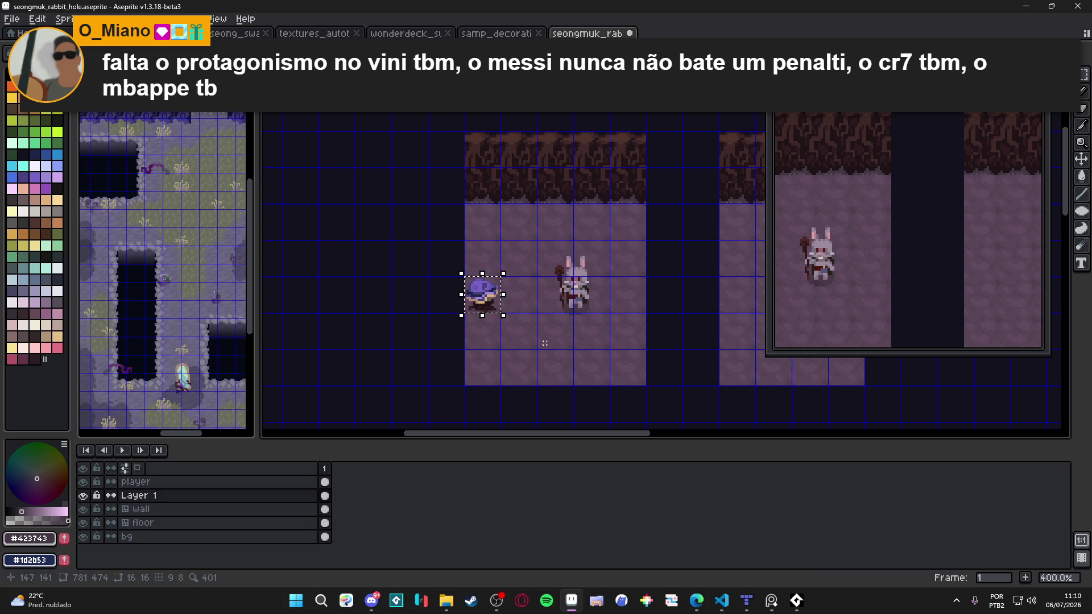
key(ctrl+d)
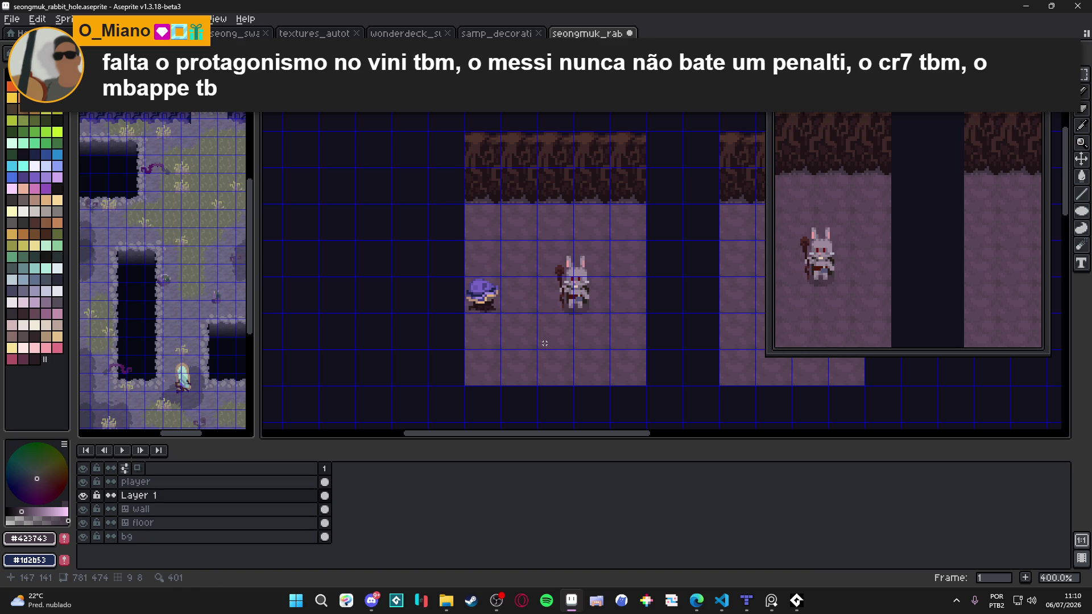
Nudge the rabbit on the player layer slightly, deselect, and save seongmuk_rabbit_hole.aseprite.
scroll(568, 333, up, 1)
ctrl+click(589, 323)
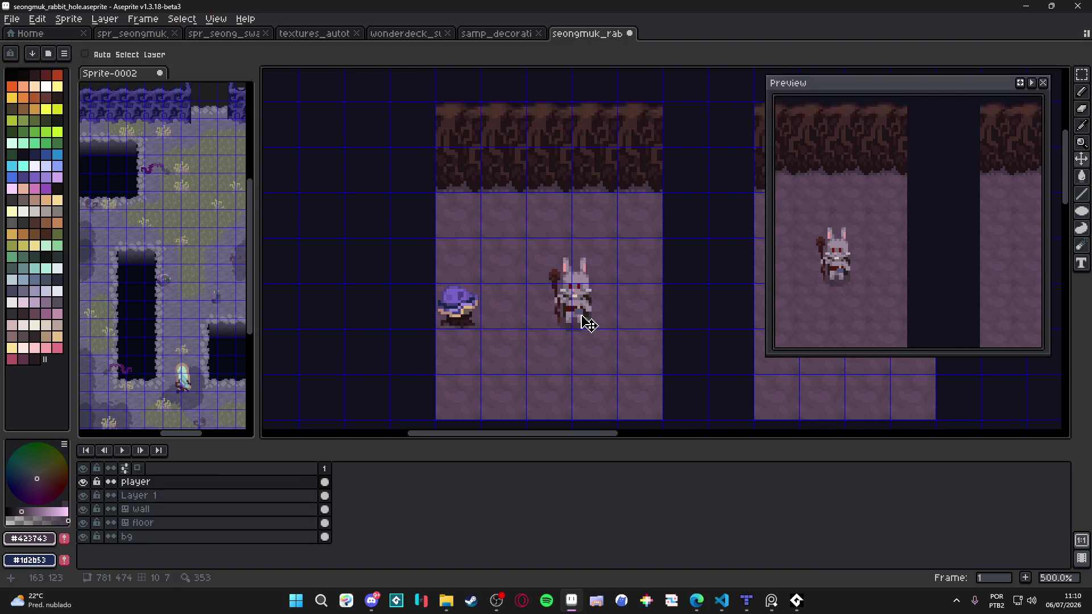
scroll(587, 316, up, 1)
mouse_move(580, 310)
mouse_down()
mouse_move(576, 299)
mouse_move(560, 302)
mouse_move(582, 298)
mouse_up()
key(ctrl+d)
key(ctrl+s)
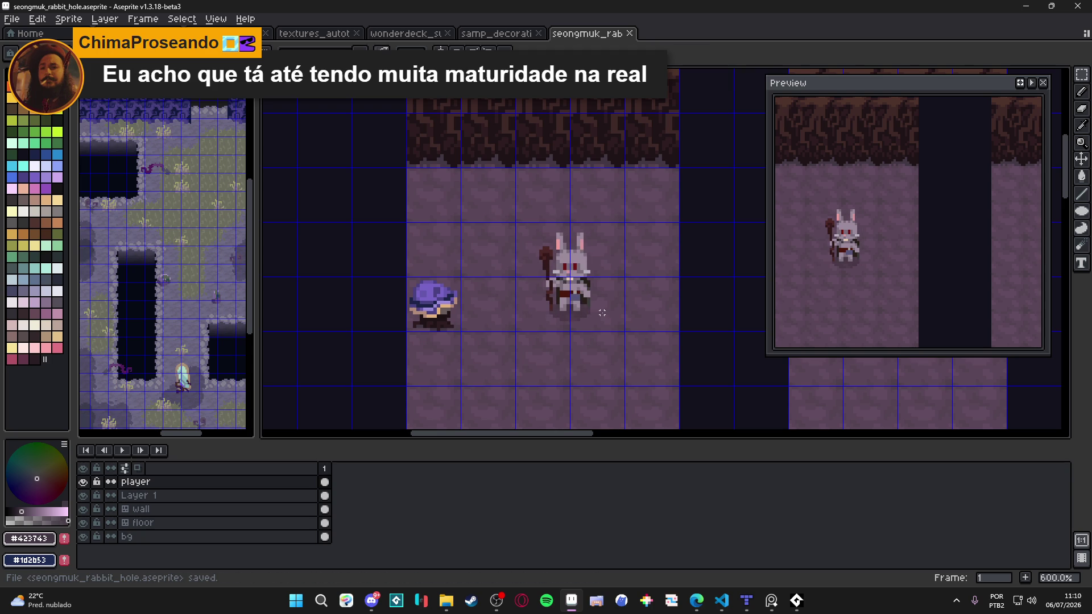
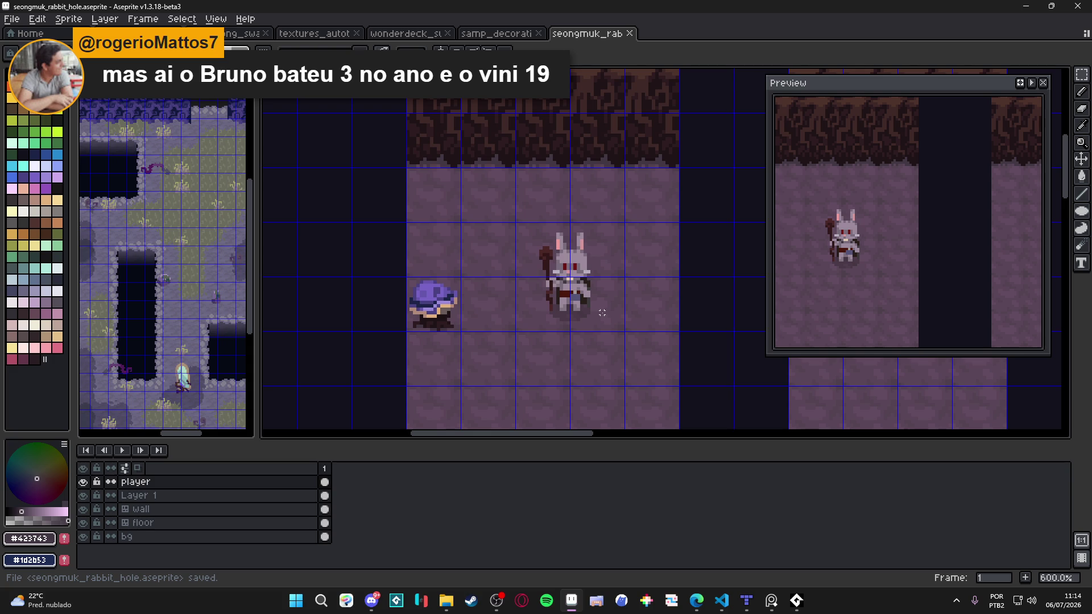
Toggle the tile grid off and back on over the canvas.
key(ctrl+apostrophe)
scroll(563, 256, down, 1)
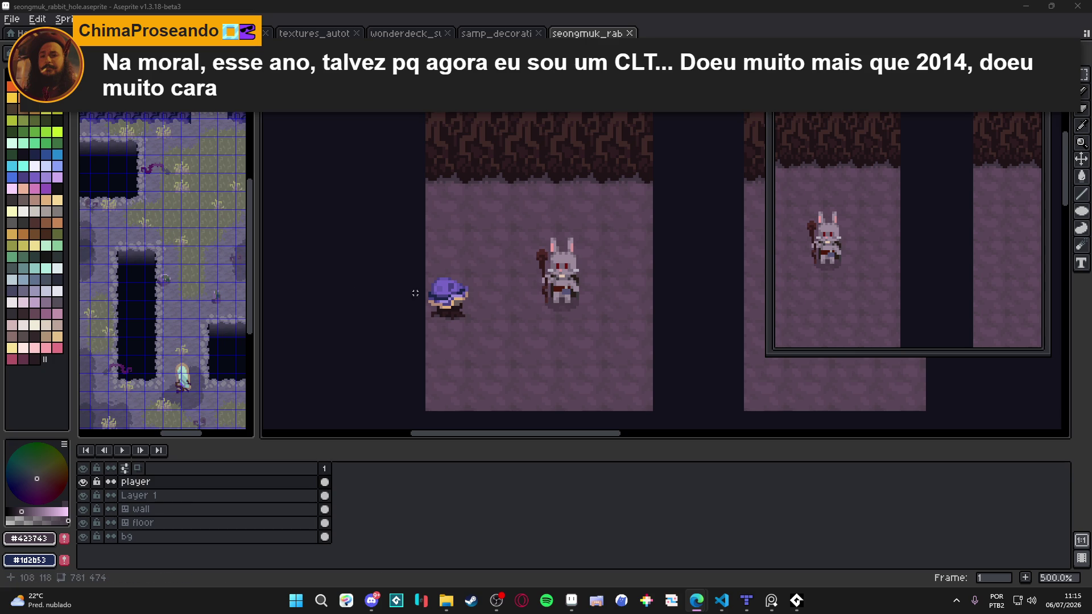
key(ctrl+apostrophe)
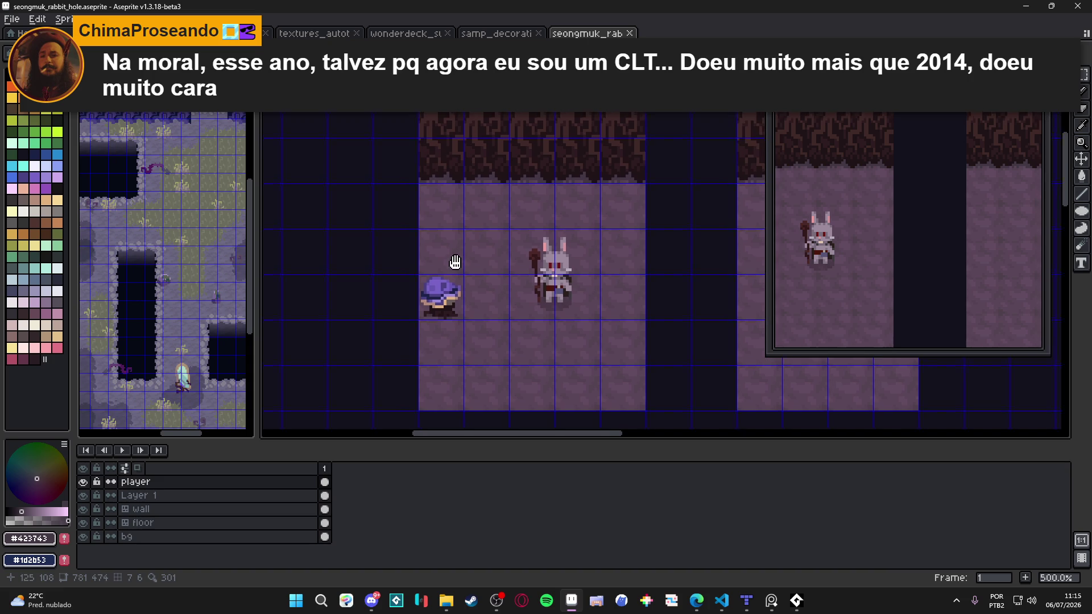
click(771, 604)
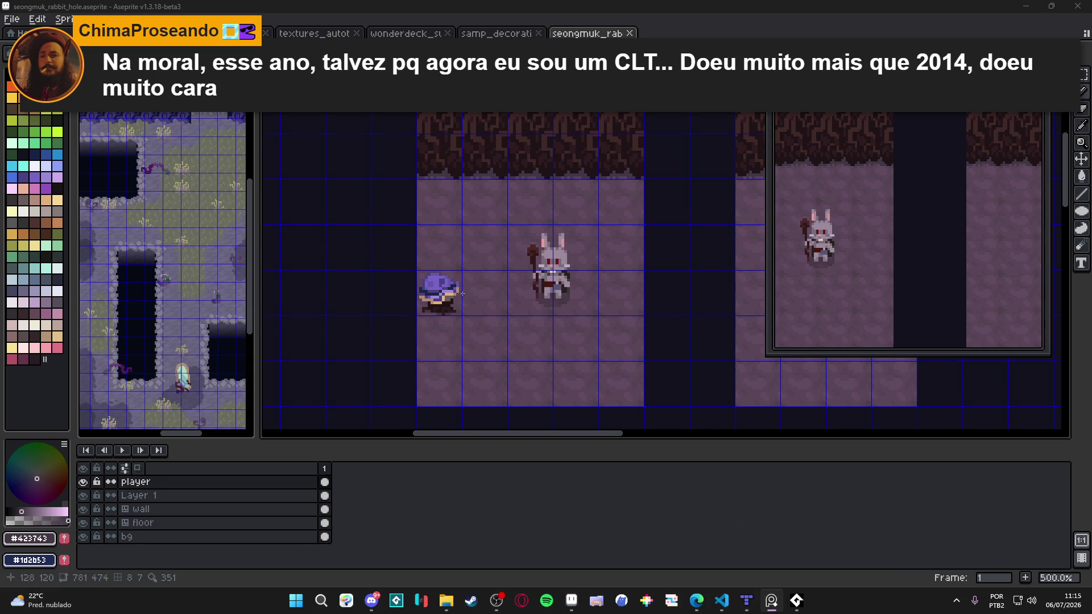
Outline a signboard left of the rabbit in tan and bucket-fill it solid.
scroll(463, 293, up, 5)
click(35, 200)
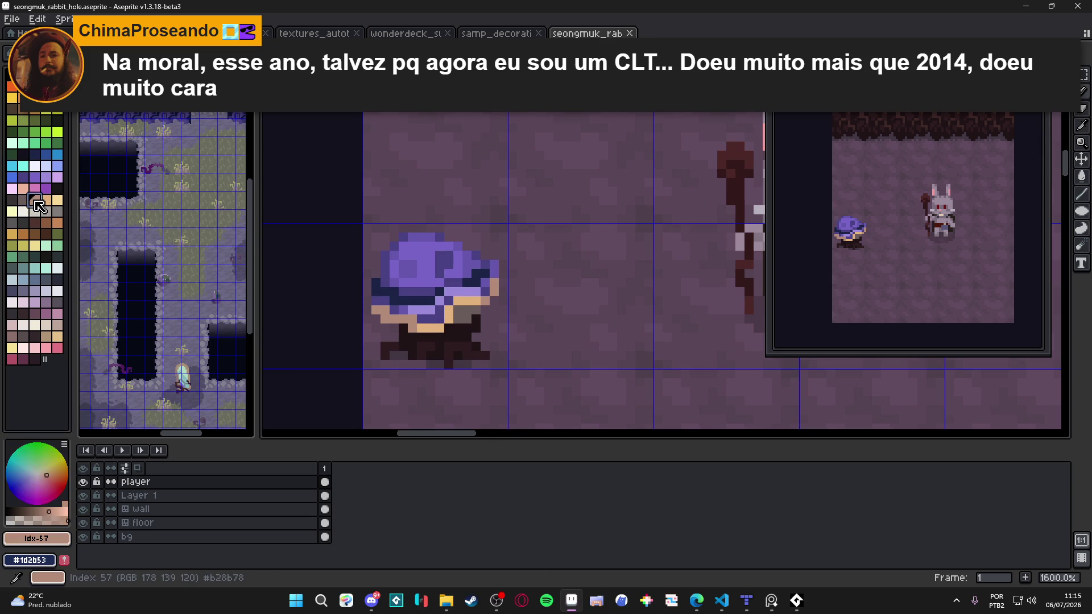
scroll(452, 244, up, 3)
scroll(458, 256, right, 3)
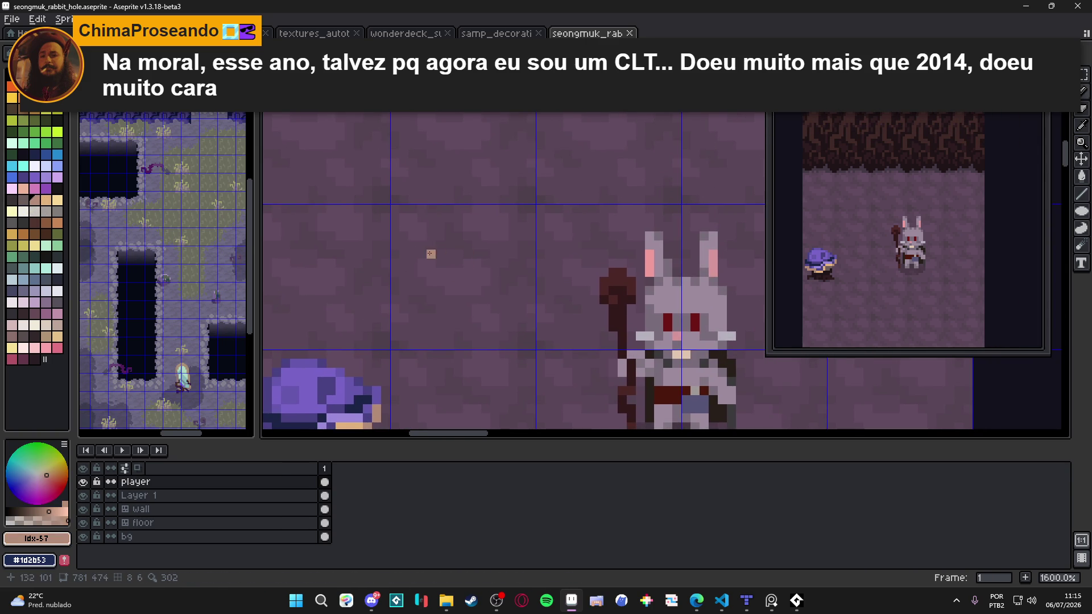
mouse_move(410, 254)
mouse_down()
mouse_move(512, 236)
mouse_move(509, 291)
mouse_move(414, 309)
mouse_move(412, 267)
mouse_up()
key(g)
click(459, 272)
Lengthen the sign's post downward and fill the notch at the board's lower right.
scroll(467, 282, down, 3)
key(b)
scroll(478, 292, up, 4)
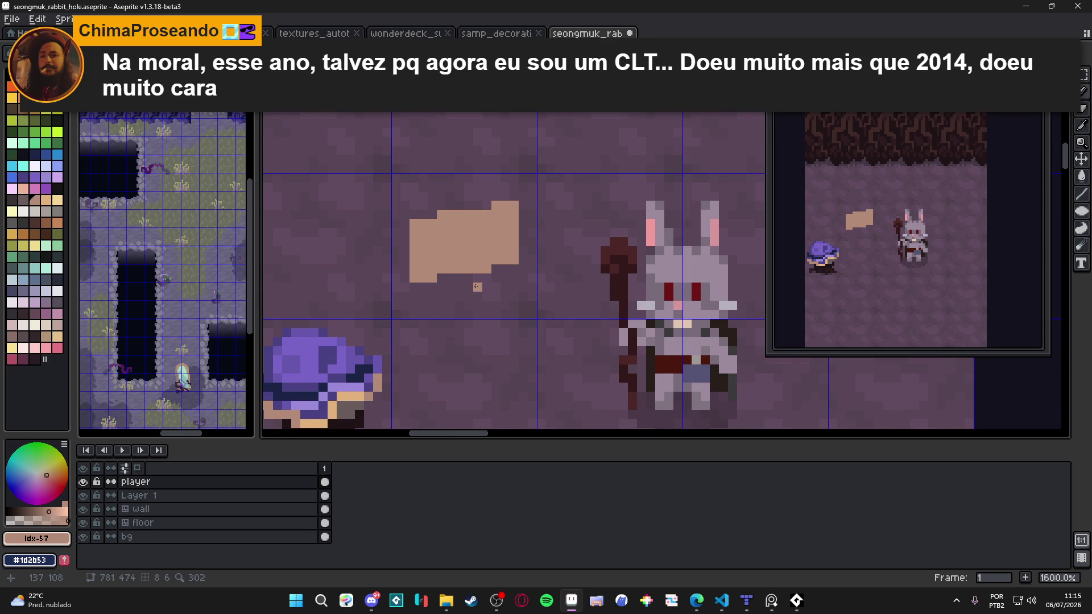
drag(473, 287, 471, 297)
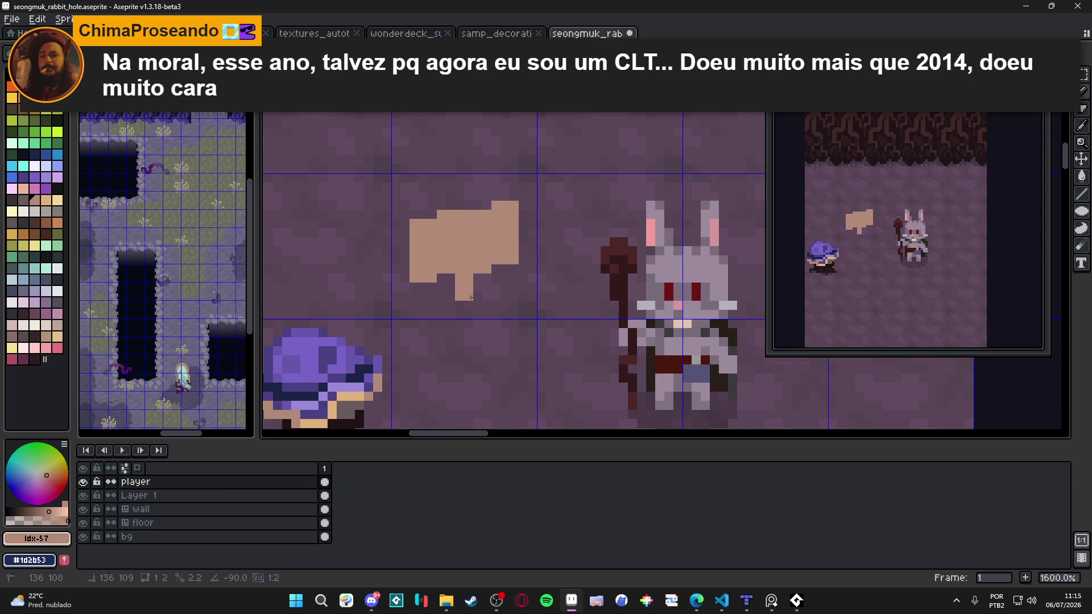
click(469, 305)
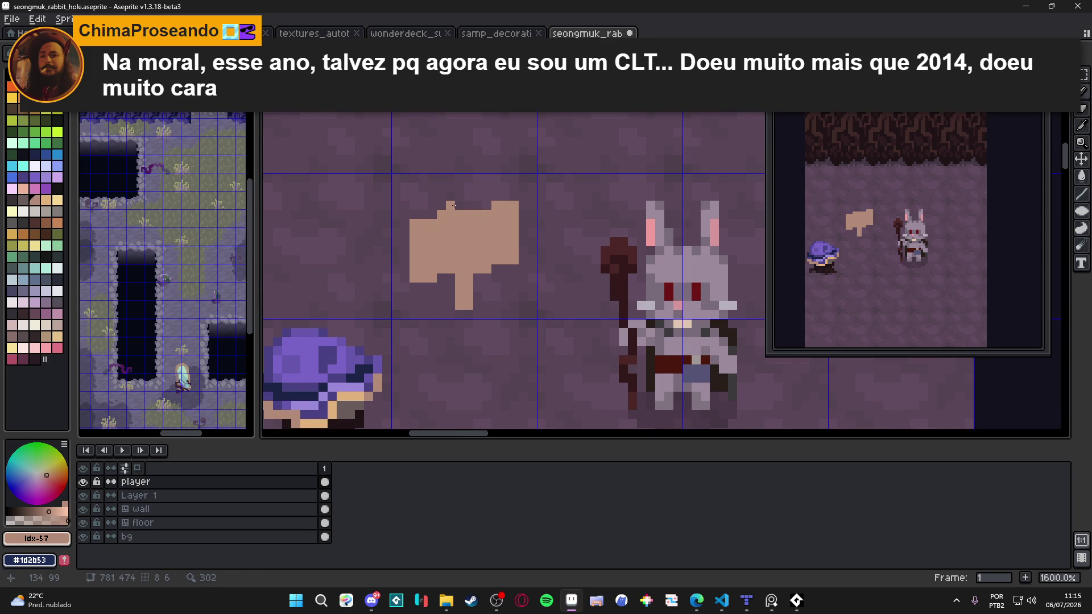
scroll(505, 261, down, 4)
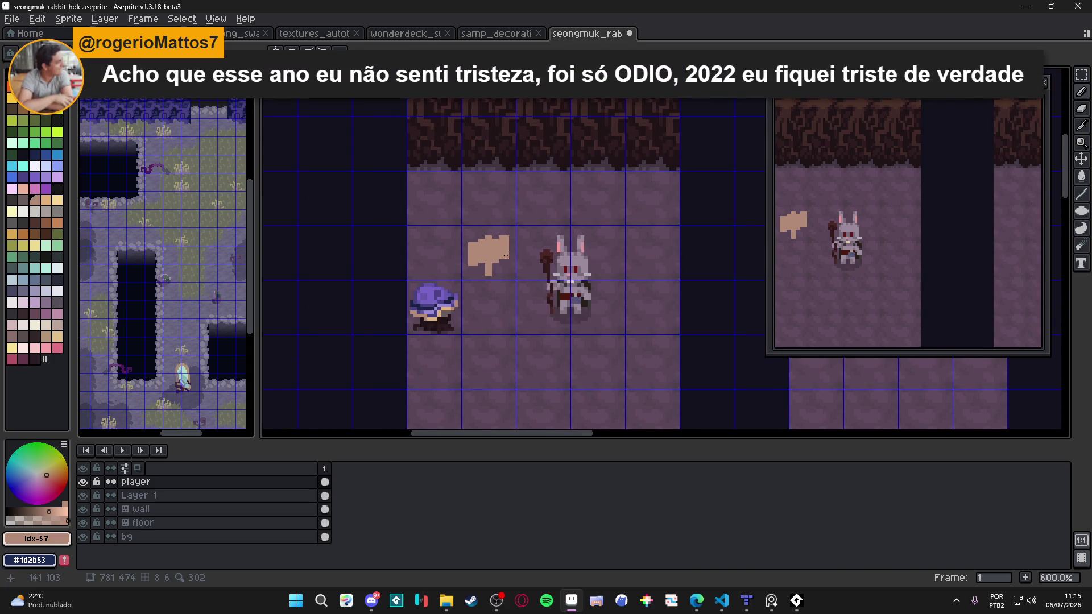
scroll(499, 258, up, 4)
click(503, 257)
click(512, 258)
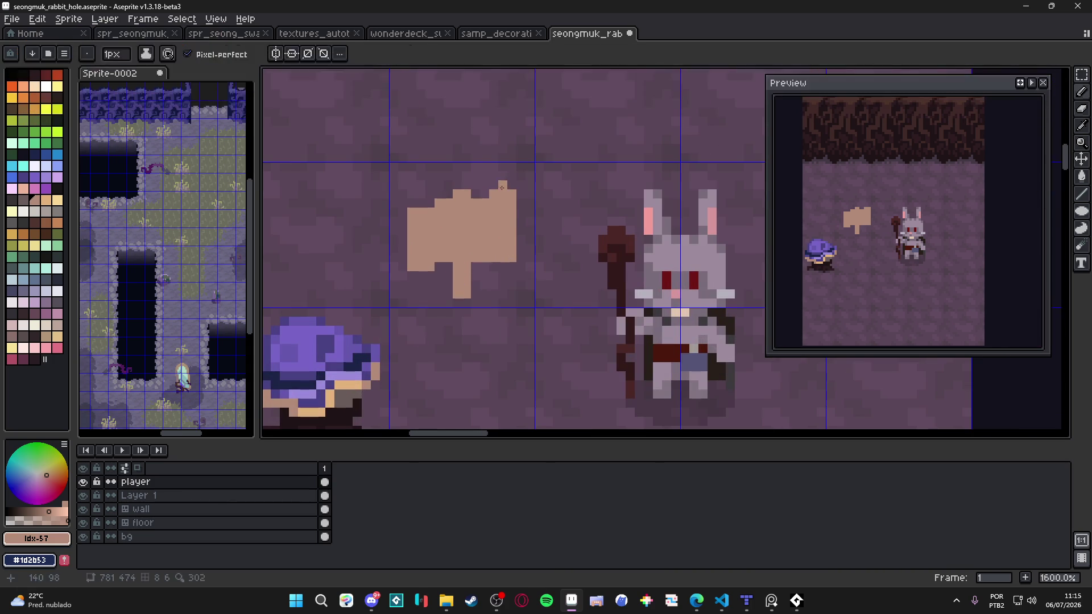
Erase the board's top row, a right-edge pixel and the post's lowest pixels.
key(e)
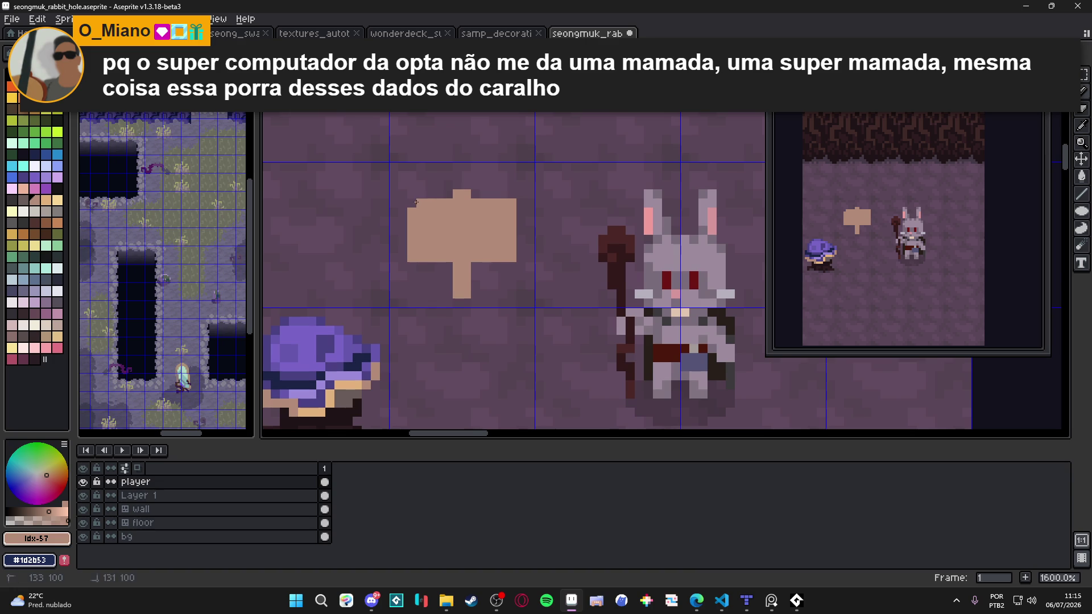
drag(475, 203, 514, 203)
mouse_move(512, 266)
mouse_down()
mouse_move(475, 266)
mouse_move(508, 267)
mouse_up()
right_click(511, 248)
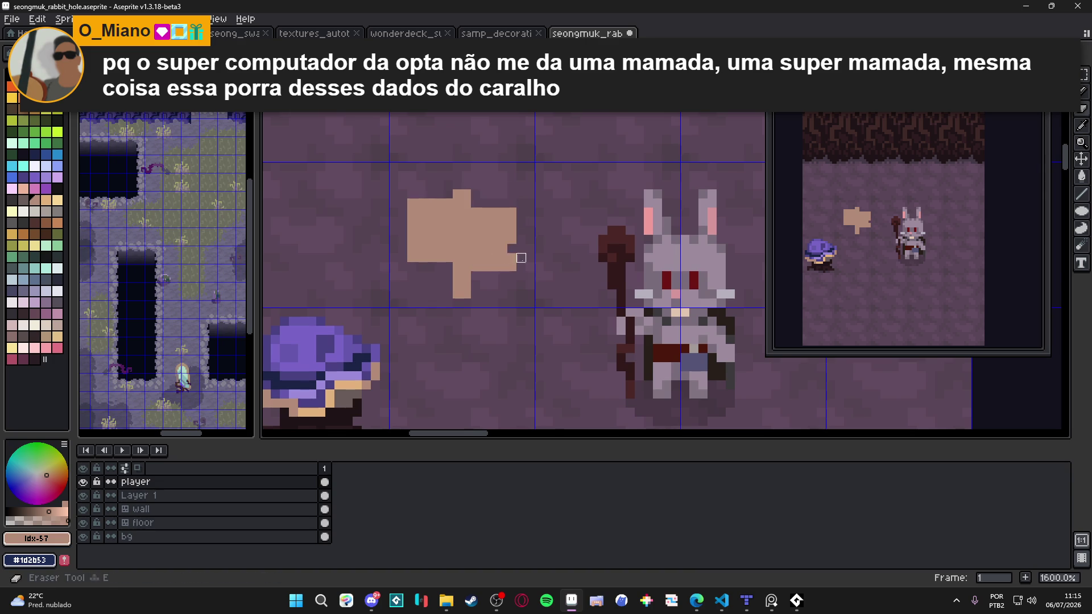
scroll(473, 263, down, 3)
scroll(473, 263, up, 2)
scroll(492, 276, down, 2)
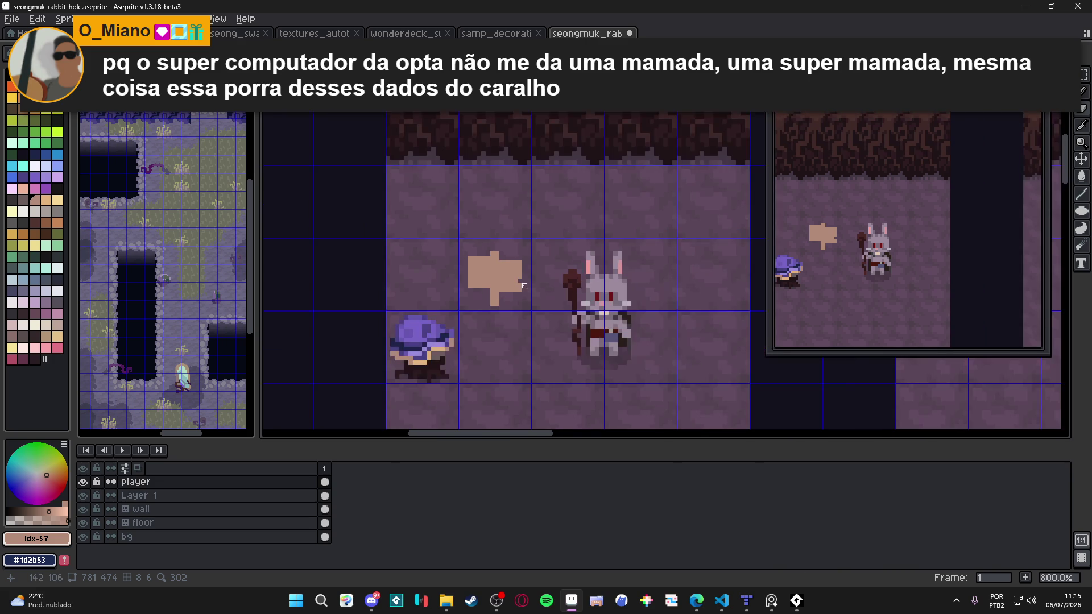
scroll(483, 307, up, 3)
right_click(500, 306)
right_click(500, 298)
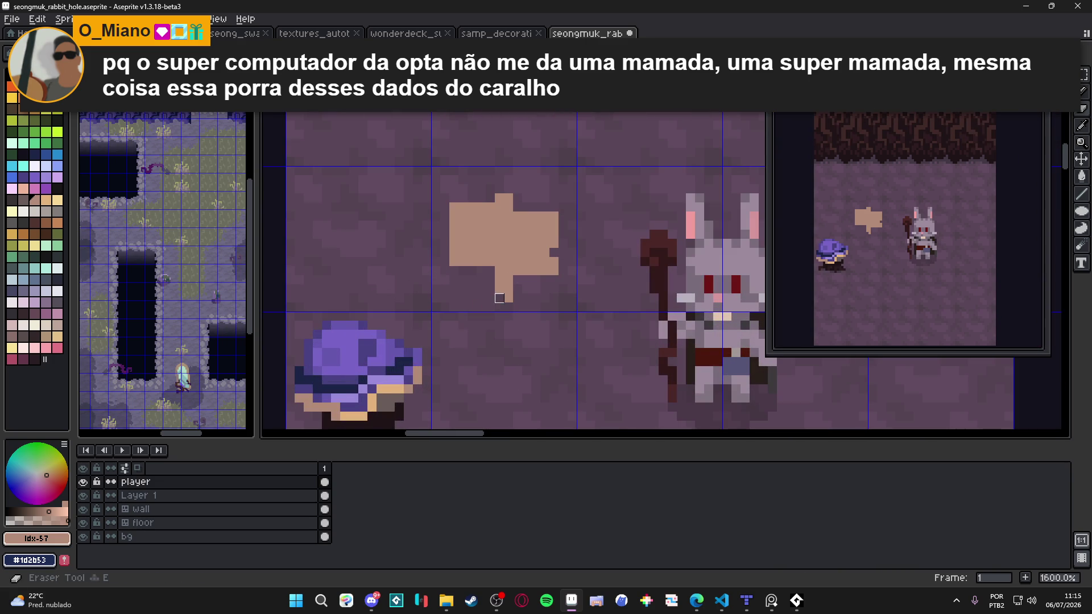
Save the rabbit hole file.
key(ctrl+s)
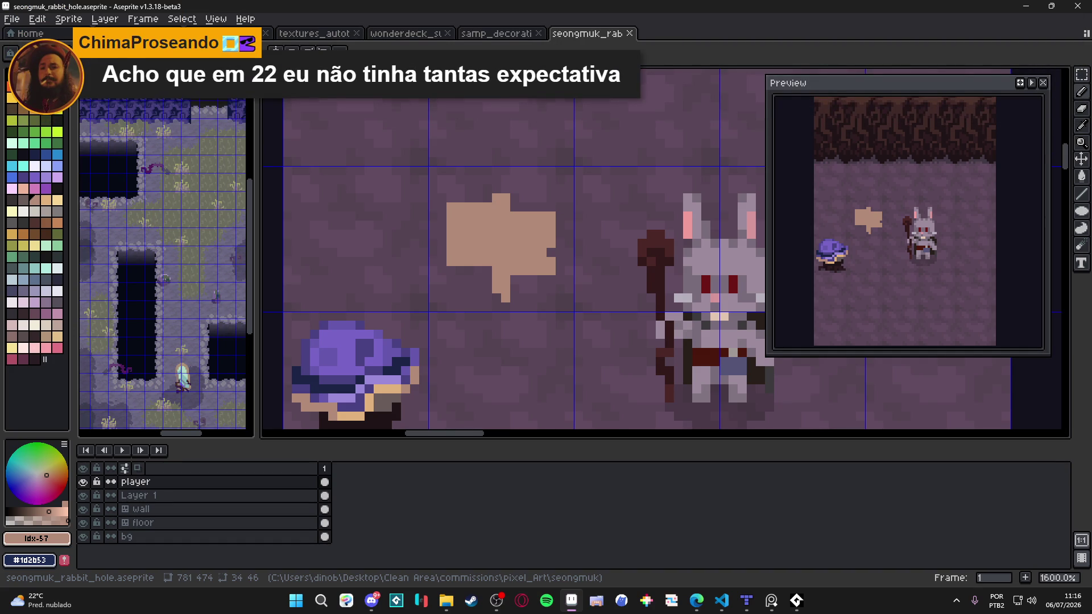
key(ctrl+s)
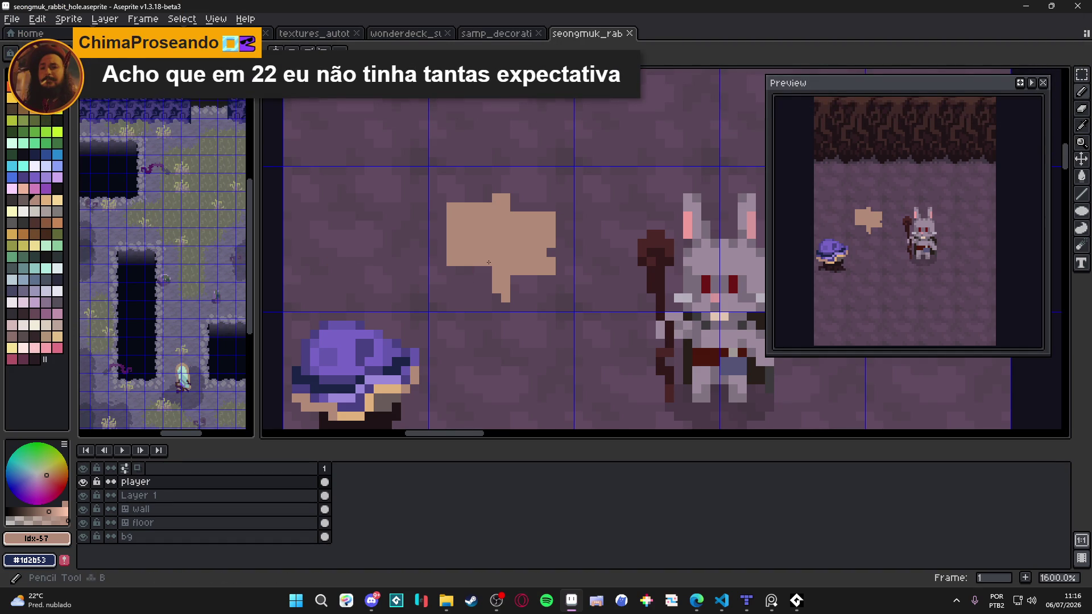
scroll(492, 266, down, 3)
scroll(483, 270, up, 1)
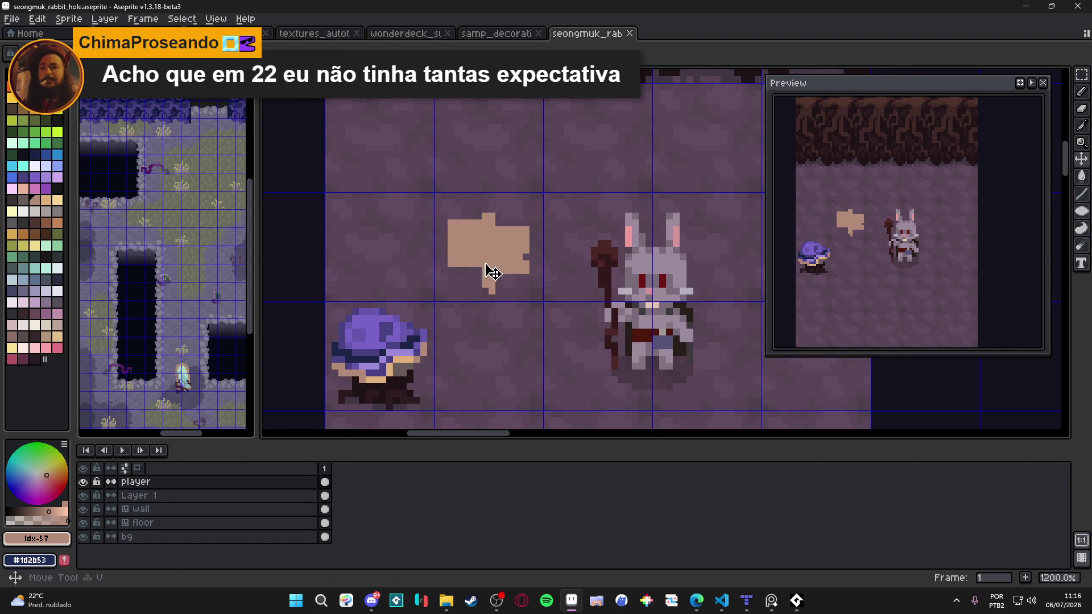
scroll(485, 259, up, 2)
Eyedrop the sign's tan, then choose a greyish palette swatch for shading.
alt+click(494, 280)
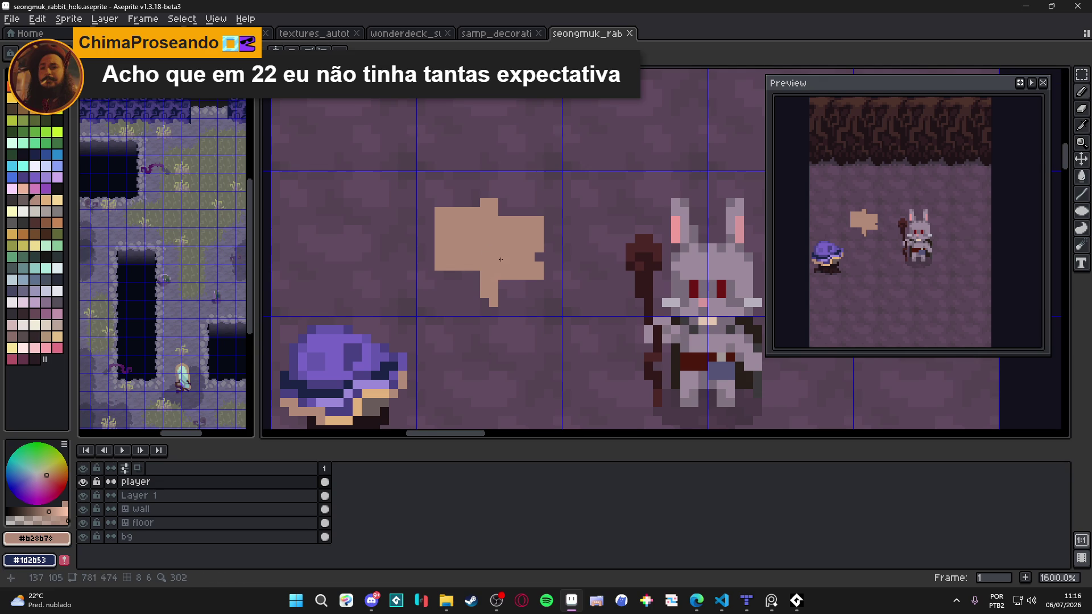
scroll(501, 259, down, 3)
scroll(507, 262, down, 2)
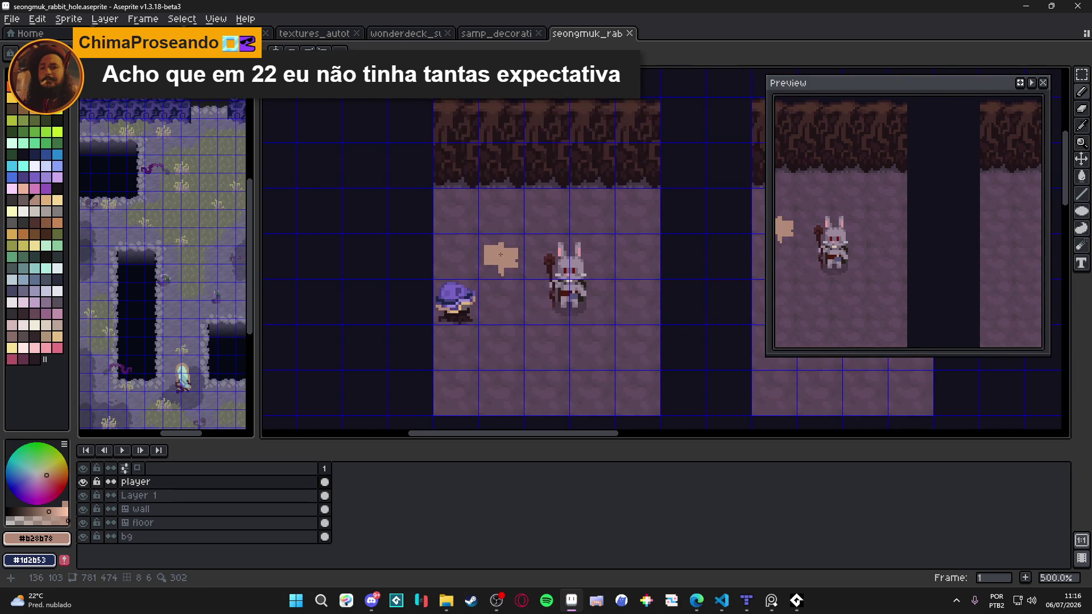
scroll(473, 264, up, 5)
scroll(473, 266, down, 4)
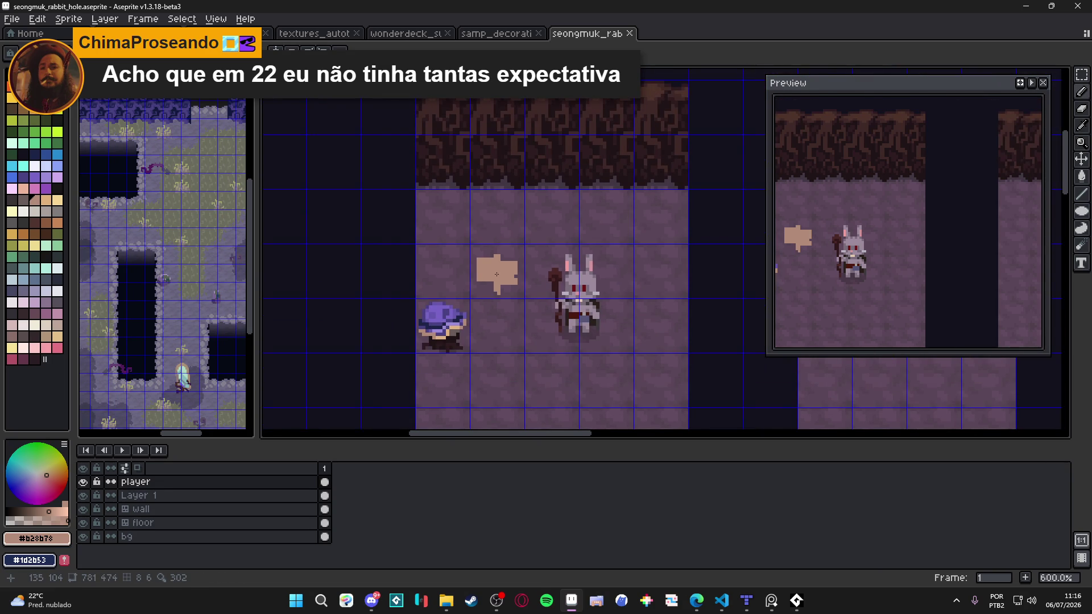
scroll(494, 272, up, 6)
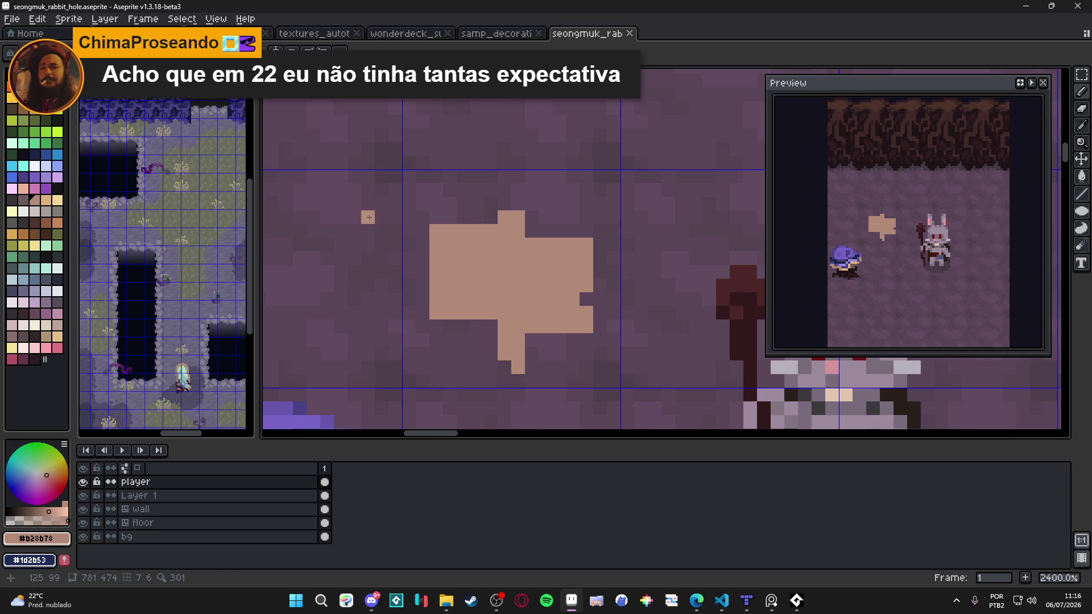
click(23, 200)
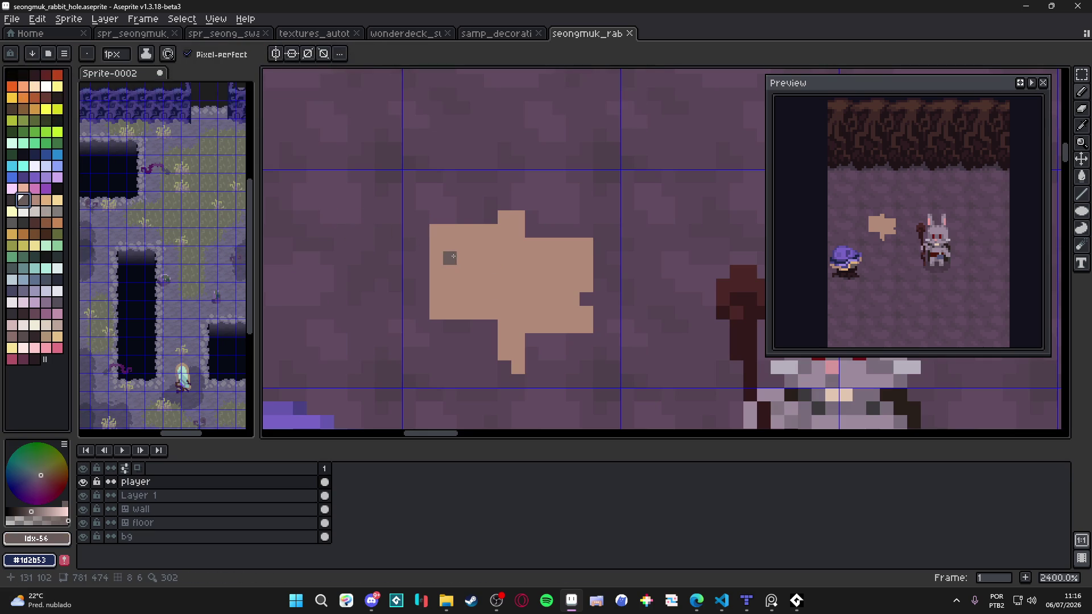
Paint grey onto the sign and bucket-fill its tan face grey-brown, leaving the top strip and post tan.
mouse_move(450, 263)
mouse_down()
mouse_move(519, 252)
mouse_move(537, 270)
mouse_move(574, 267)
mouse_move(564, 301)
mouse_up()
key(ctrl+z)
click(525, 320)
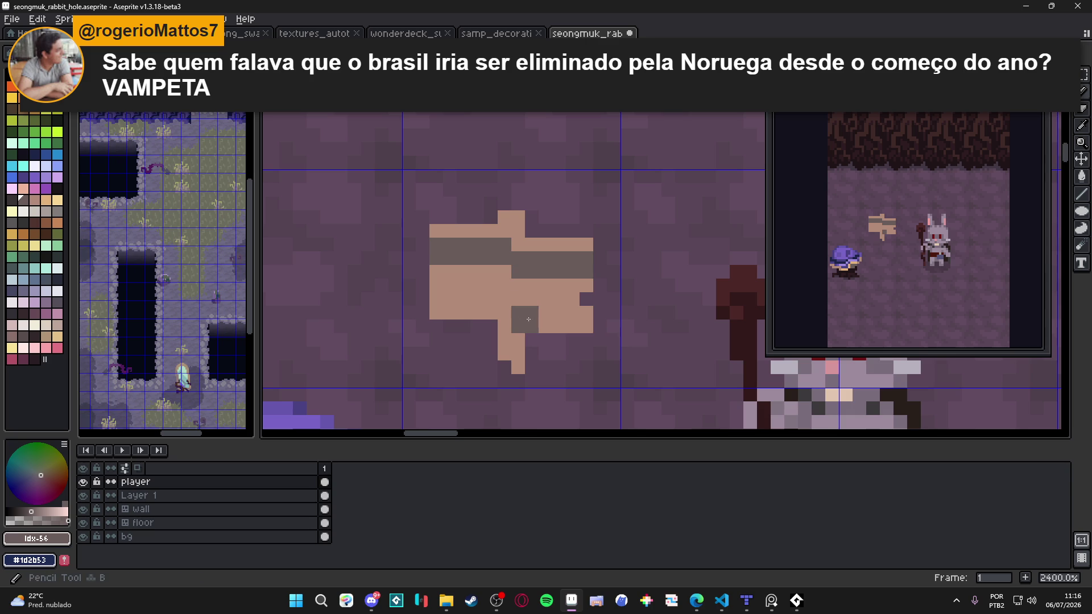
click(497, 306)
key(g)
click(467, 299)
key(b)
scroll(533, 309, down, 5)
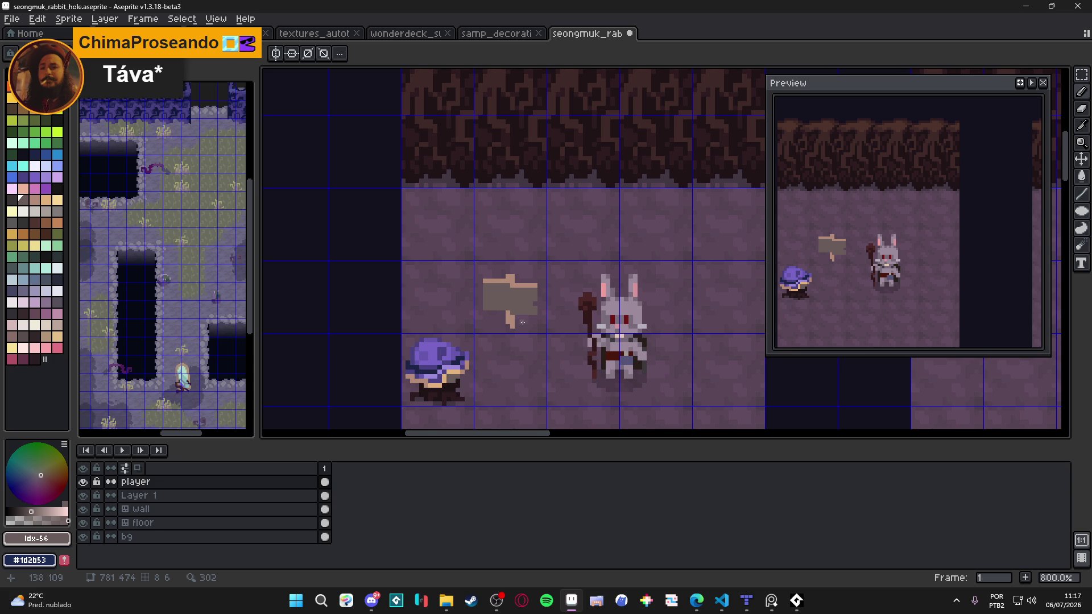
Step to the next darker palette colour and save the cave room file.
scroll(522, 322, up, 5)
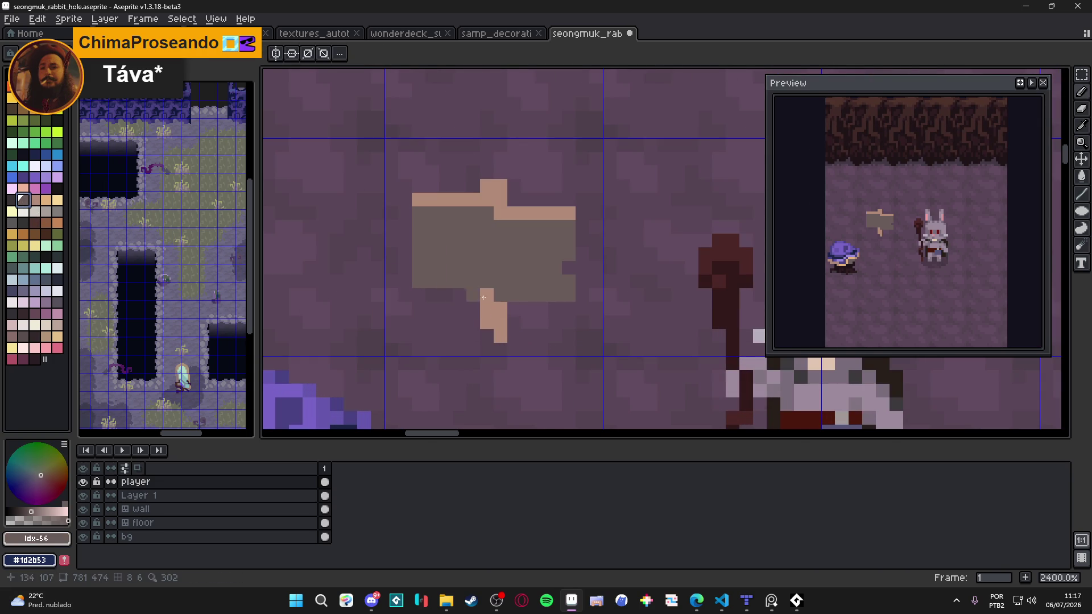
key(bracketleft)
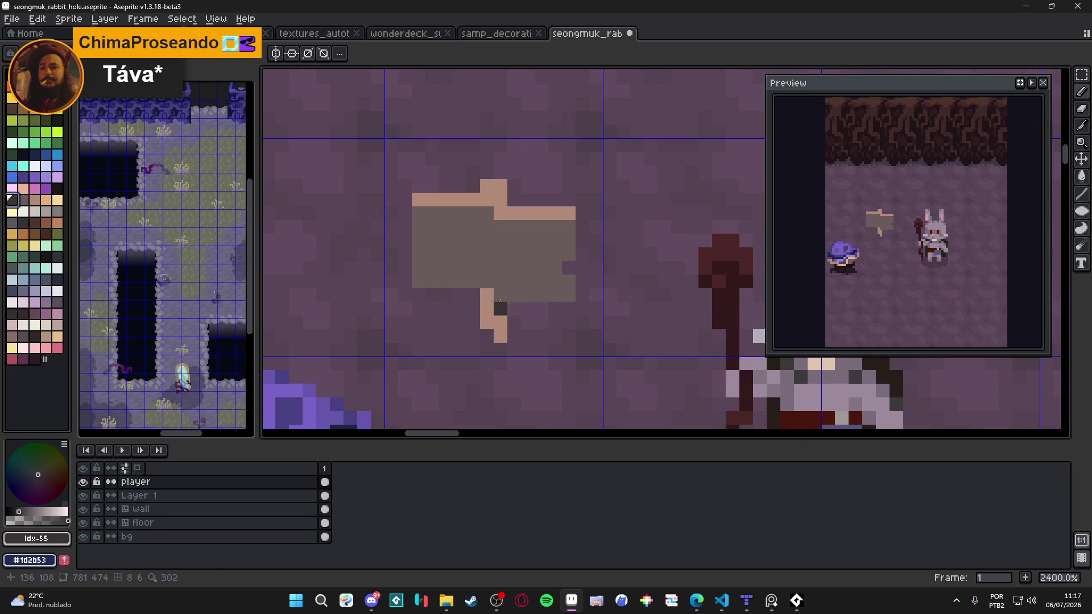
scroll(536, 346, down, 6)
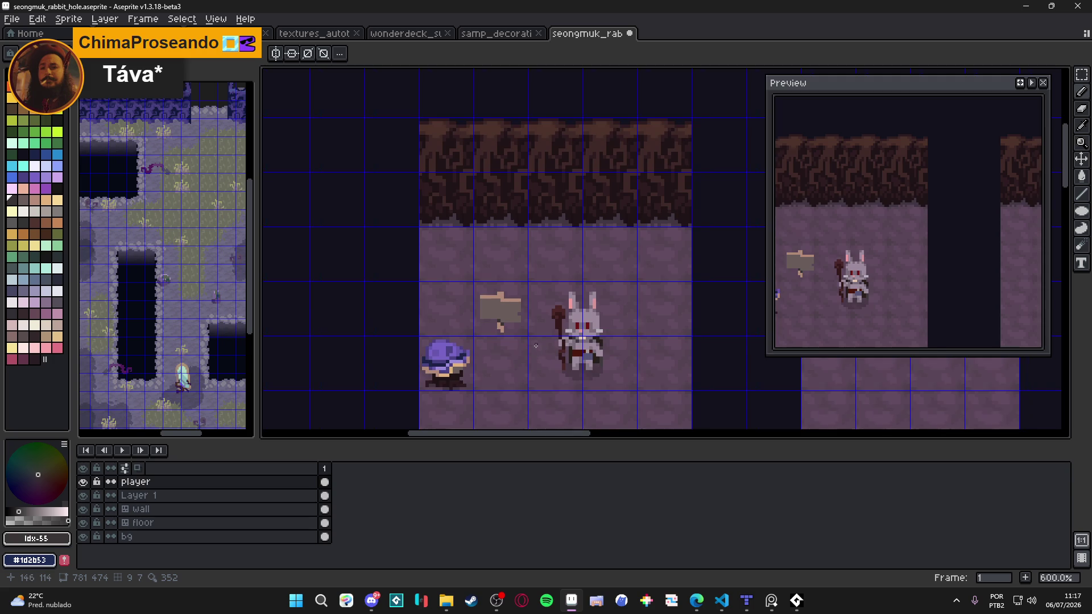
scroll(535, 345, down, 2)
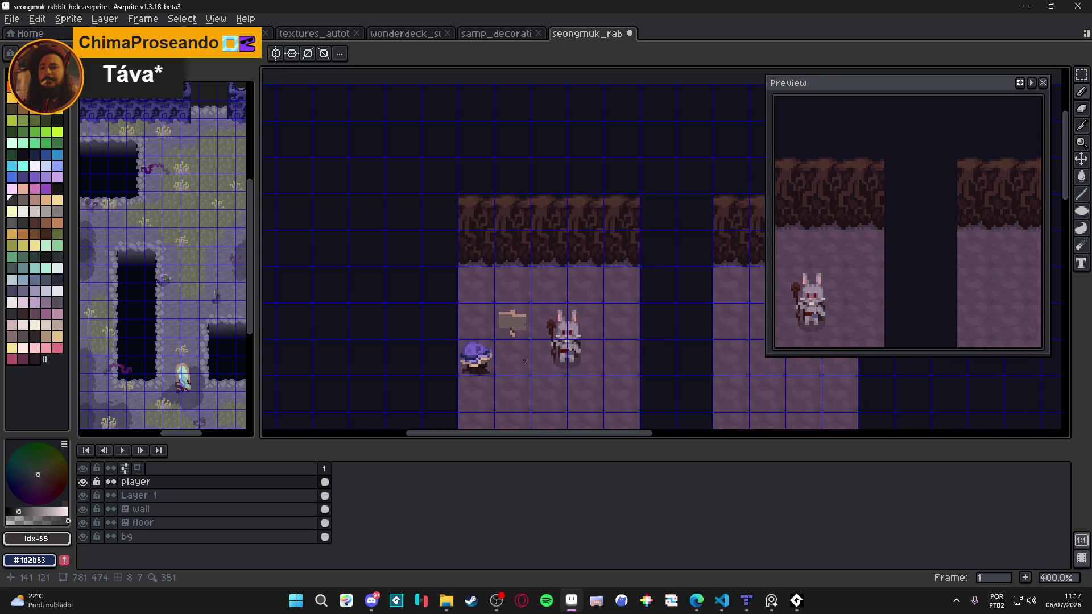
scroll(516, 342, up, 5)
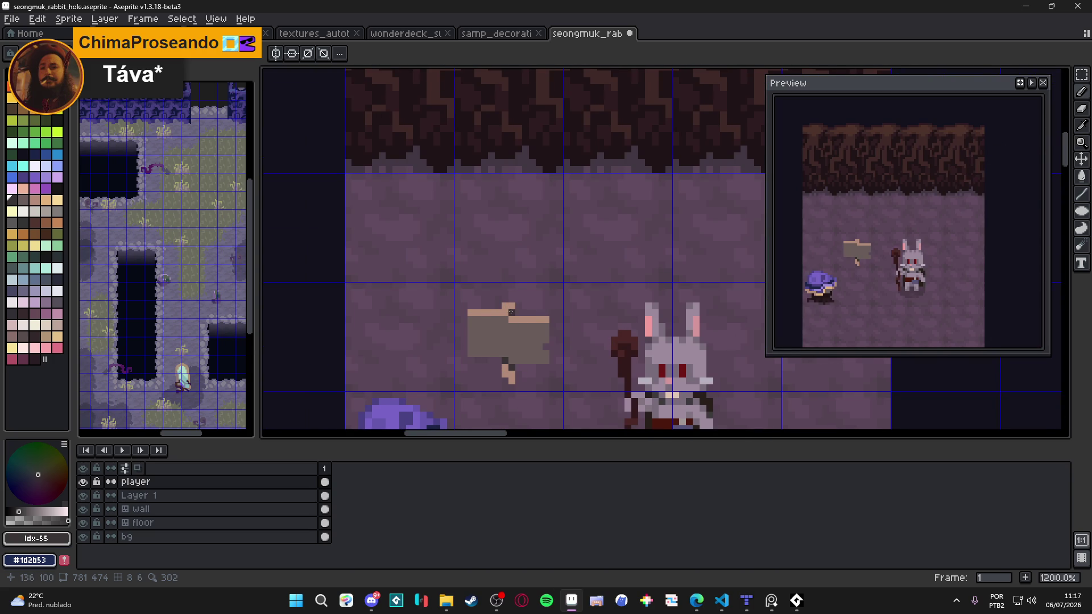
key(ctrl+s)
Pick a light grey swatch and draw a first light line across the sign.
scroll(518, 332, up, 1)
click(48, 213)
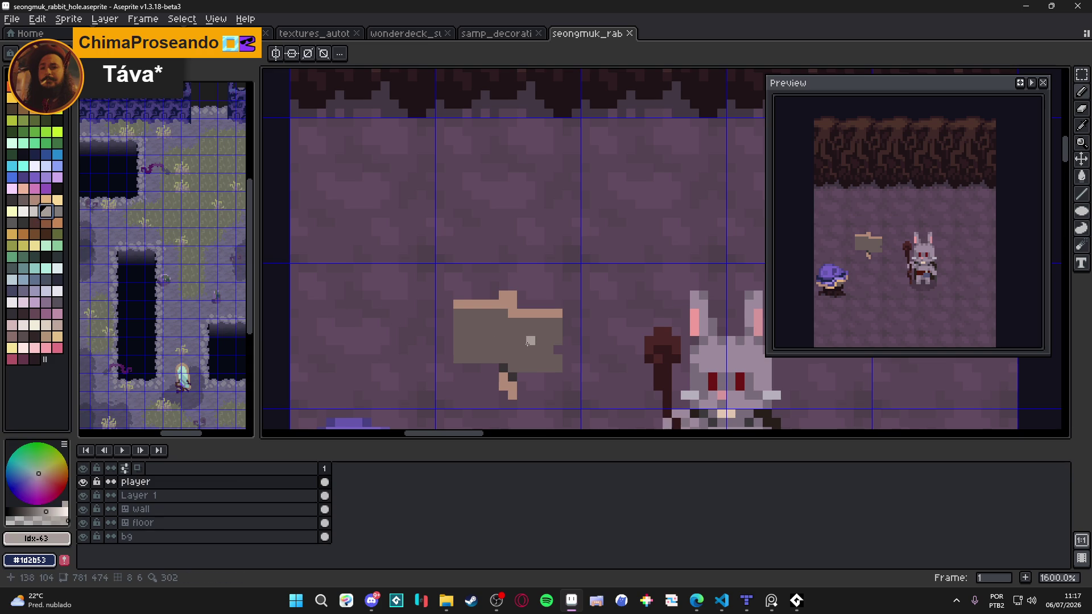
mouse_move(530, 341)
mouse_down()
mouse_move(477, 330)
mouse_move(475, 340)
mouse_move(512, 350)
mouse_up()
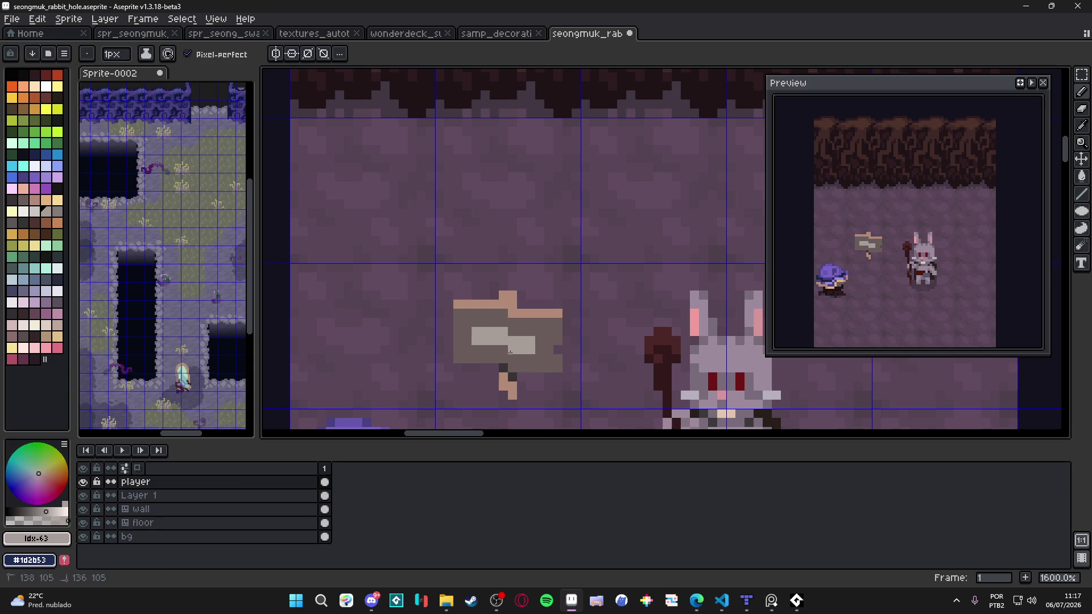
Add light grey pixels to shape the arrow and extend its tip by one pixel.
click(539, 349)
click(539, 340)
click(530, 359)
click(522, 358)
click(549, 348)
scroll(550, 348, down, 3)
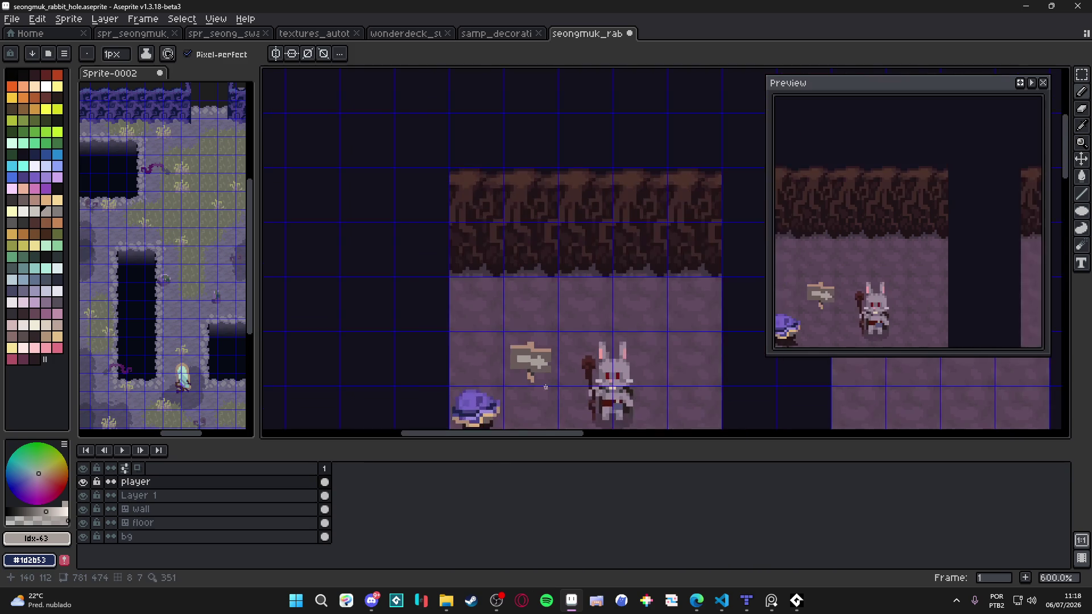
scroll(568, 364, up, 5)
Repaint pixels around the arrow tip in grey-brown, then add light grey pixels near the tip.
alt+click(572, 371)
click(563, 365)
click(549, 338)
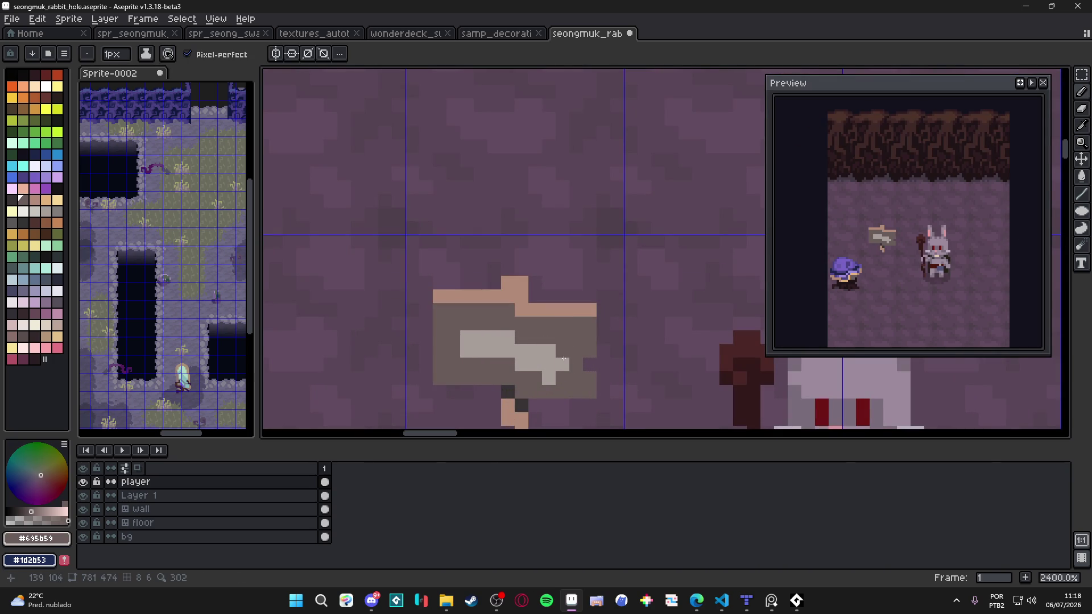
alt+click(565, 360)
click(536, 335)
click(535, 378)
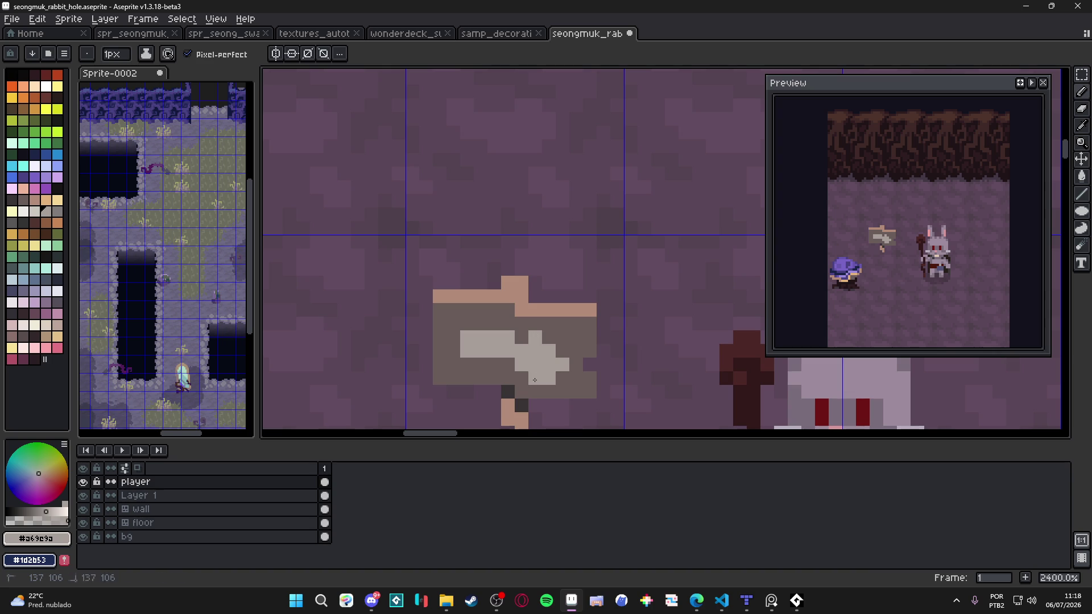
click(549, 391)
alt+click(558, 378)
alt+click(531, 378)
click(521, 378)
click(522, 392)
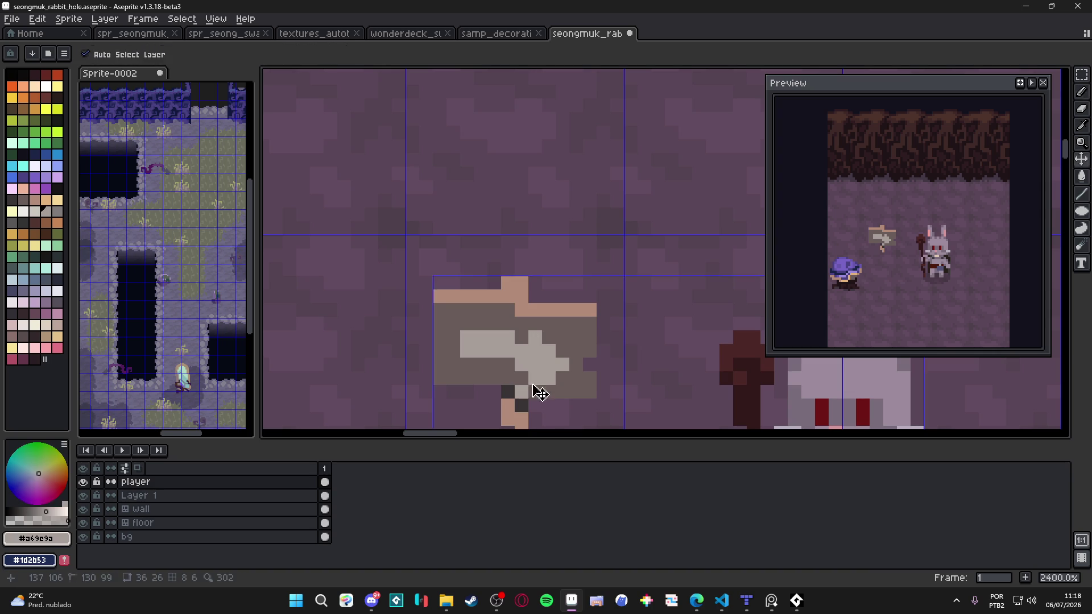
Rework the arrow shaft, darkening its top row and extending its lower light row leftward.
alt+click(526, 338)
mouse_move(509, 336)
mouse_down()
mouse_move(466, 337)
mouse_move(487, 365)
mouse_move(538, 356)
mouse_up()
click(508, 349)
alt+click(526, 348)
click(507, 349)
click(467, 365)
Undo stray light pixels past the tip and below the arrow, then save the file.
click(566, 354)
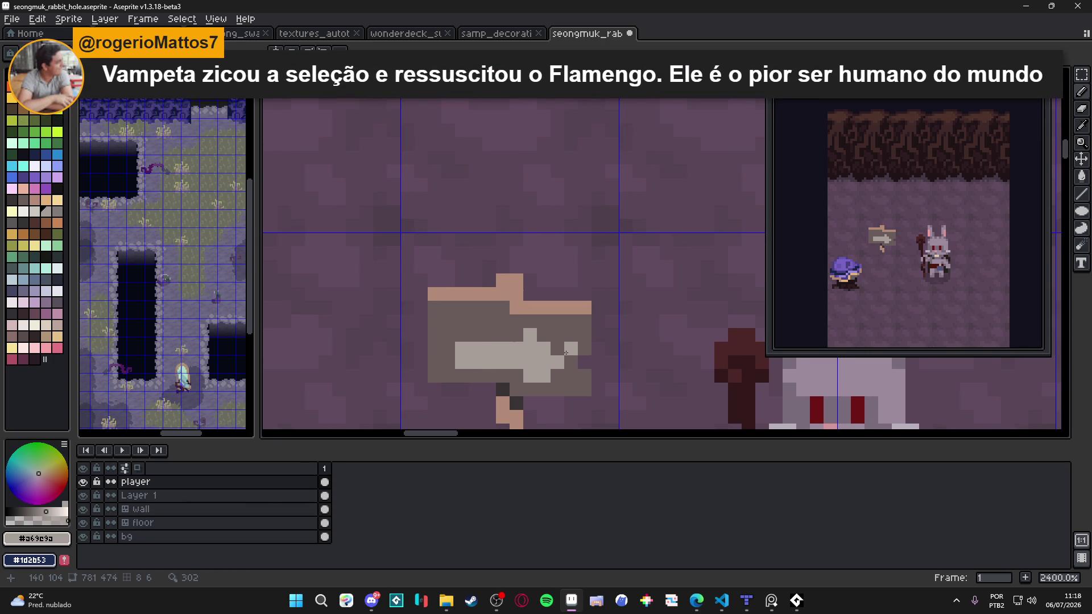
key(ctrl+z)
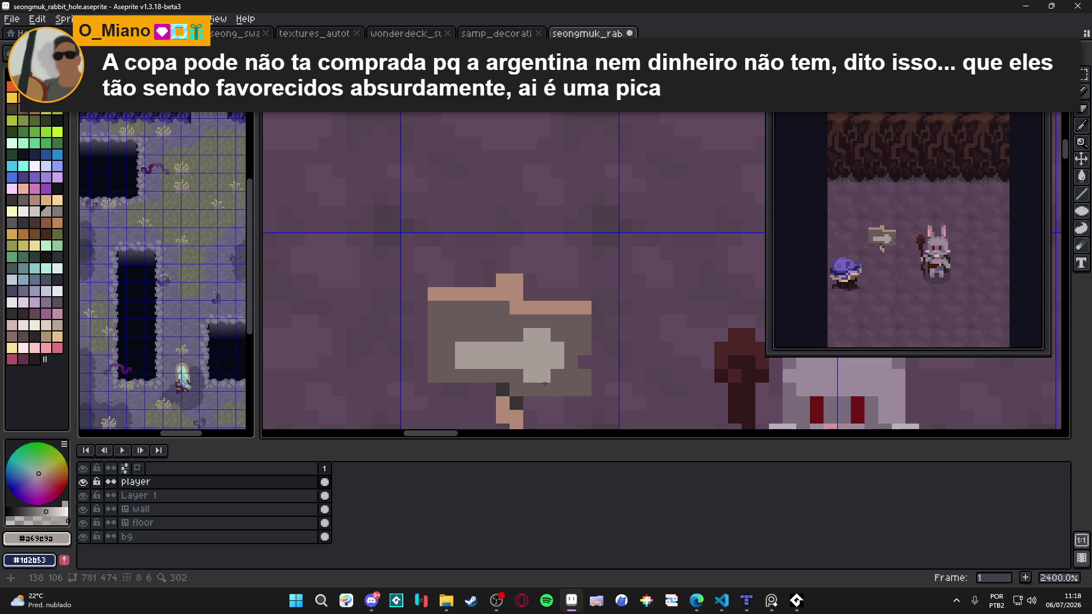
key(alt)
click(487, 370)
key(ctrl+z)
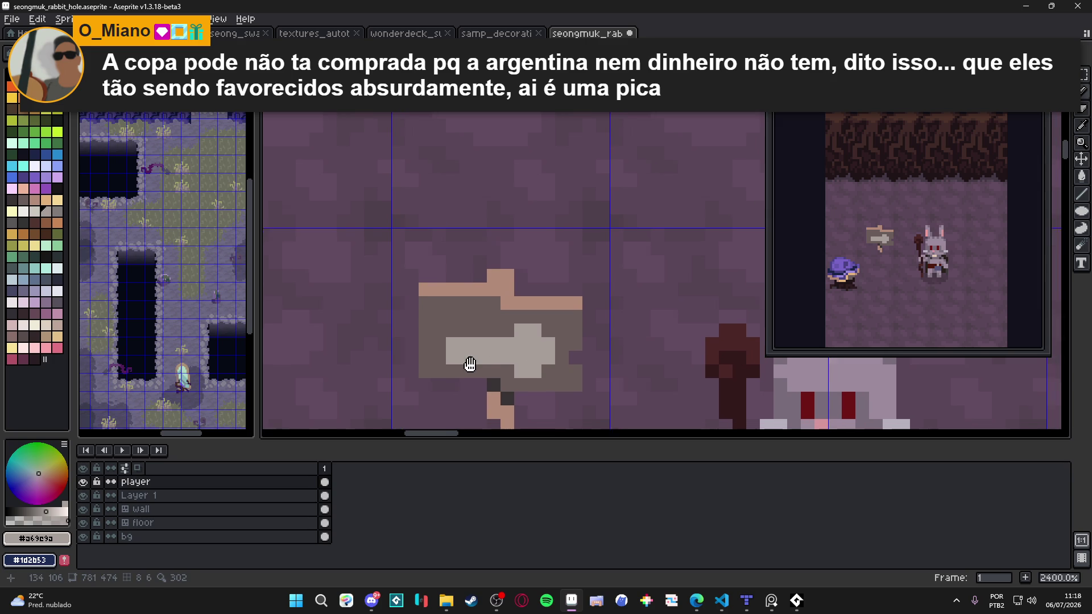
key(ctrl+s)
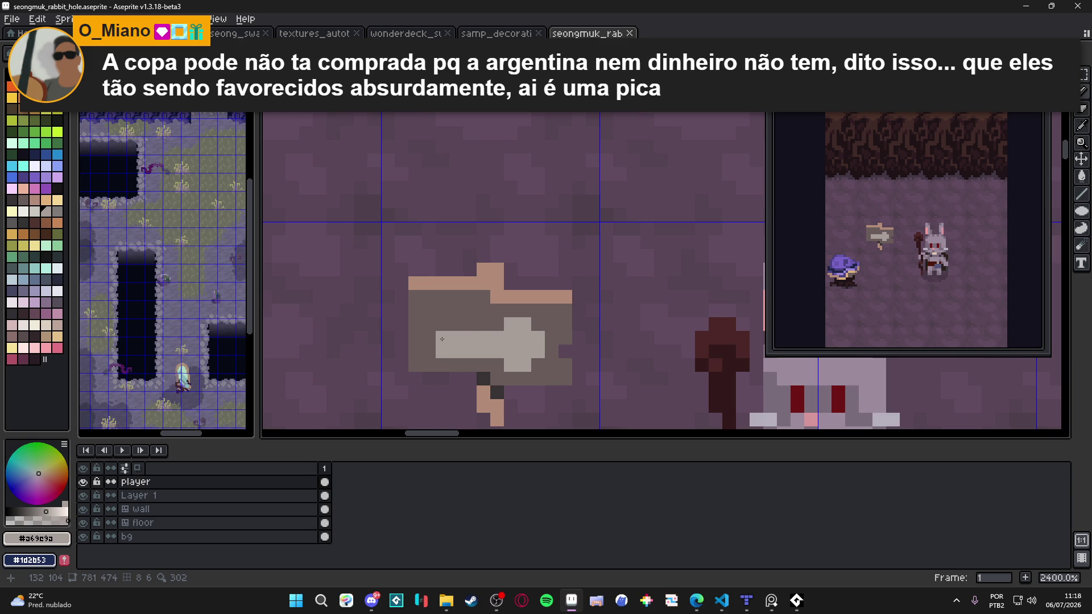
mouse_move(442, 339)
mouse_down()
mouse_move(482, 353)
mouse_move(470, 337)
mouse_up()
Add light grey pixels above and below the arrowhead, darken one stray pixel, and save.
alt+click(484, 358)
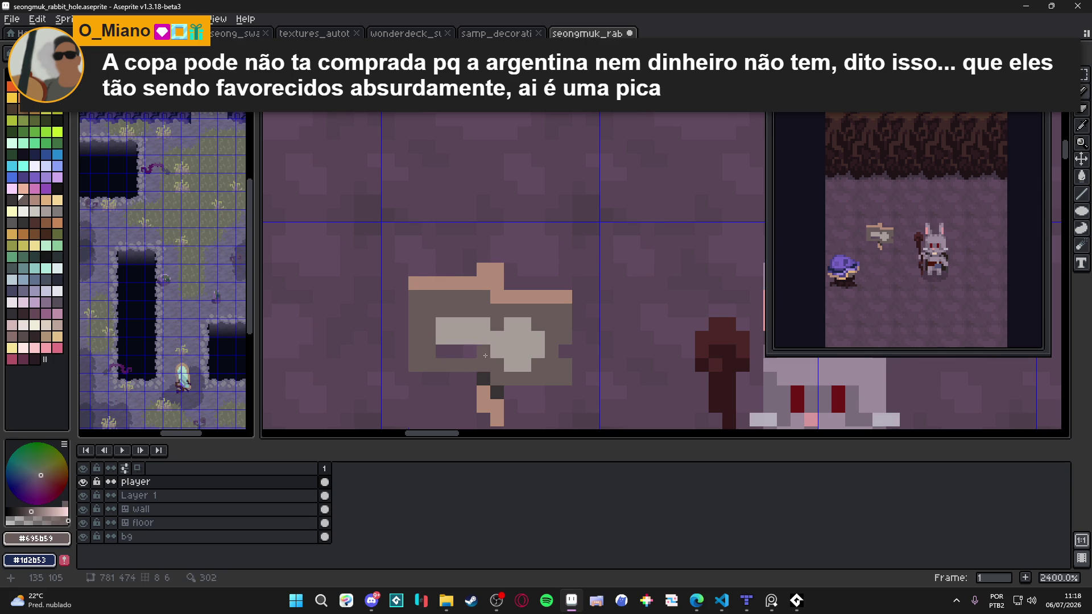
alt+click(512, 338)
click(511, 311)
click(518, 379)
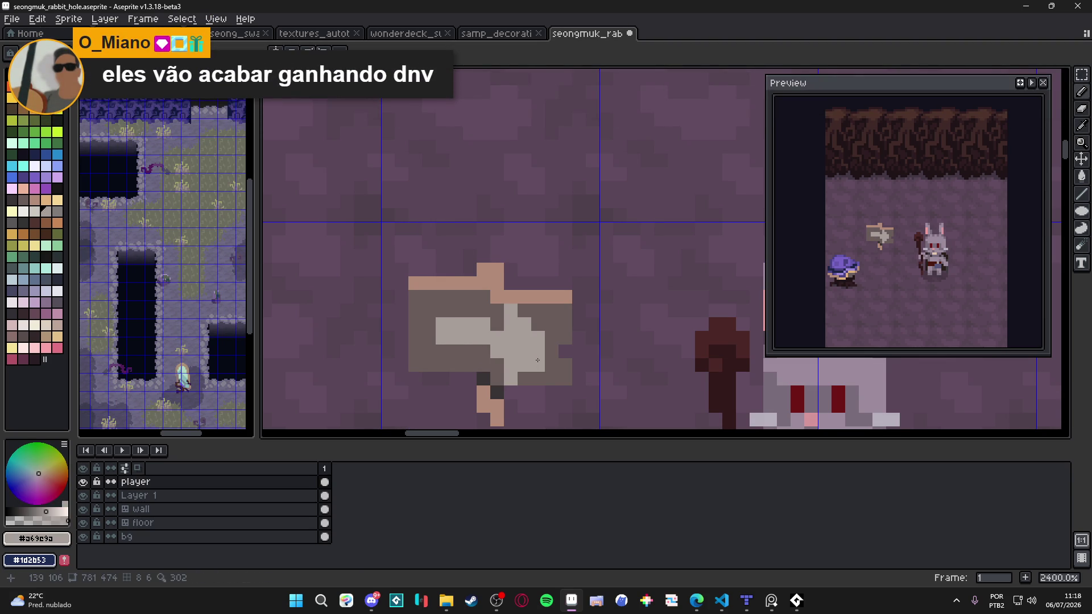
alt+click(495, 311)
click(487, 321)
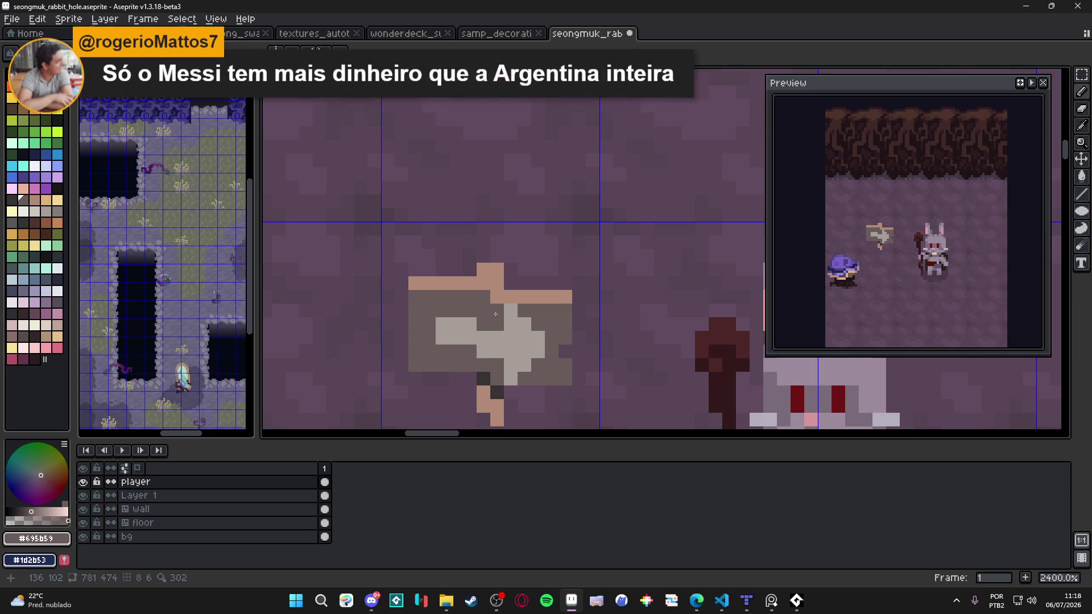
key(ctrl+s)
key(b)
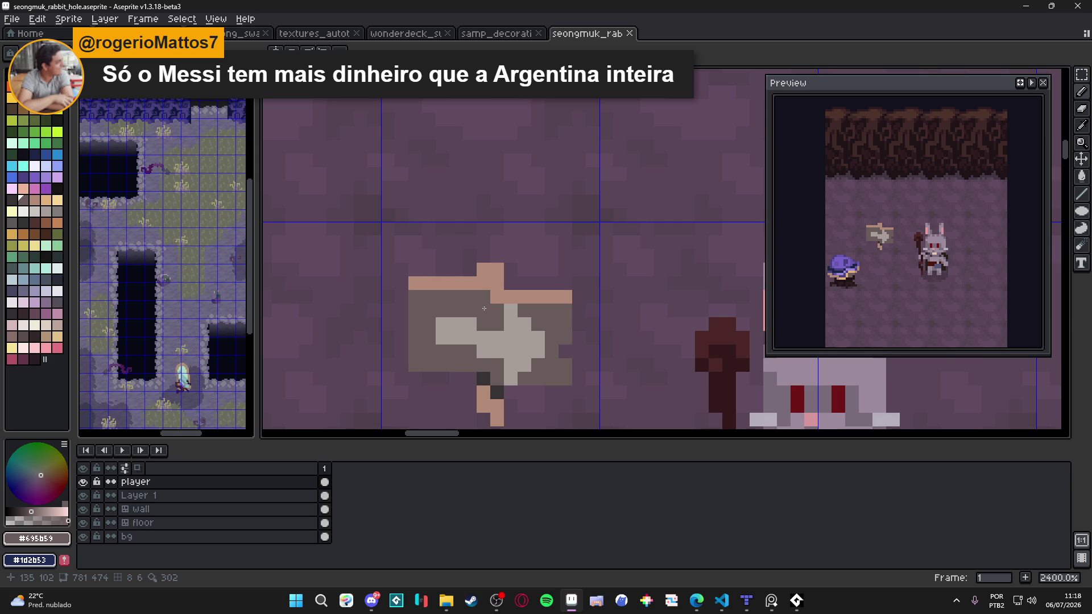
scroll(484, 308, down, 5)
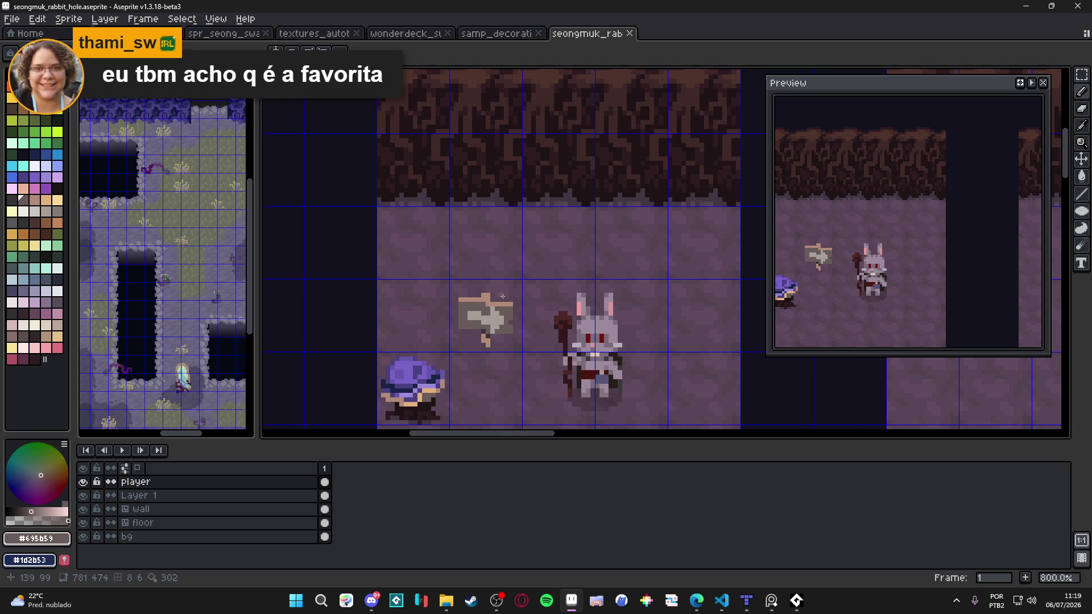
Touch up a pixel near the sign and save the file.
scroll(503, 296, up, 1)
click(481, 303)
scroll(543, 336, down, 2)
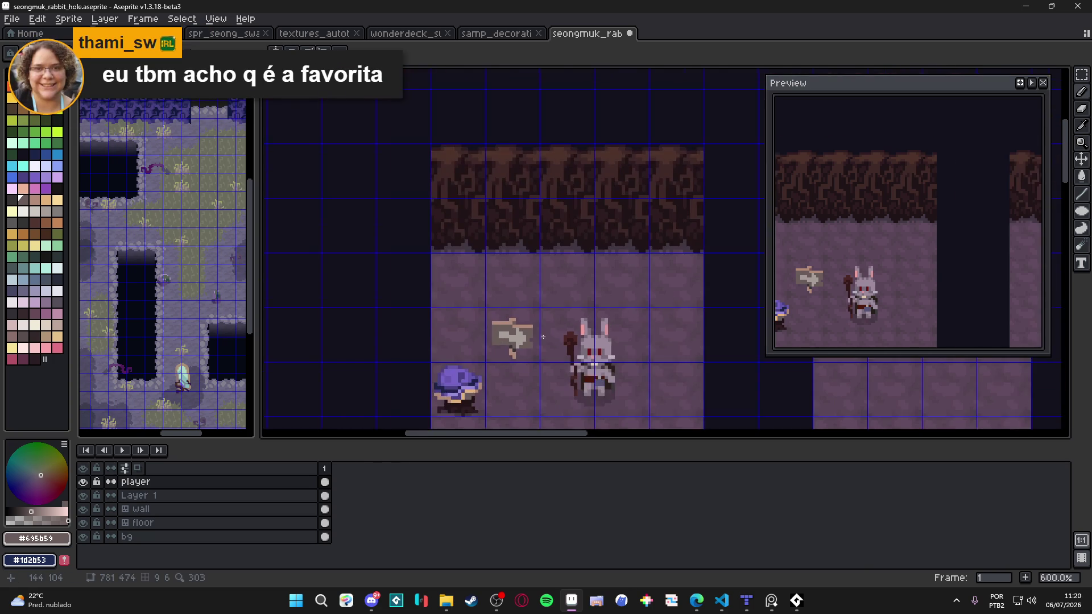
scroll(542, 337, up, 1)
key(ctrl+s)
Draw a few extra pixels on the signpost's post and save again.
scroll(539, 294, down, 2)
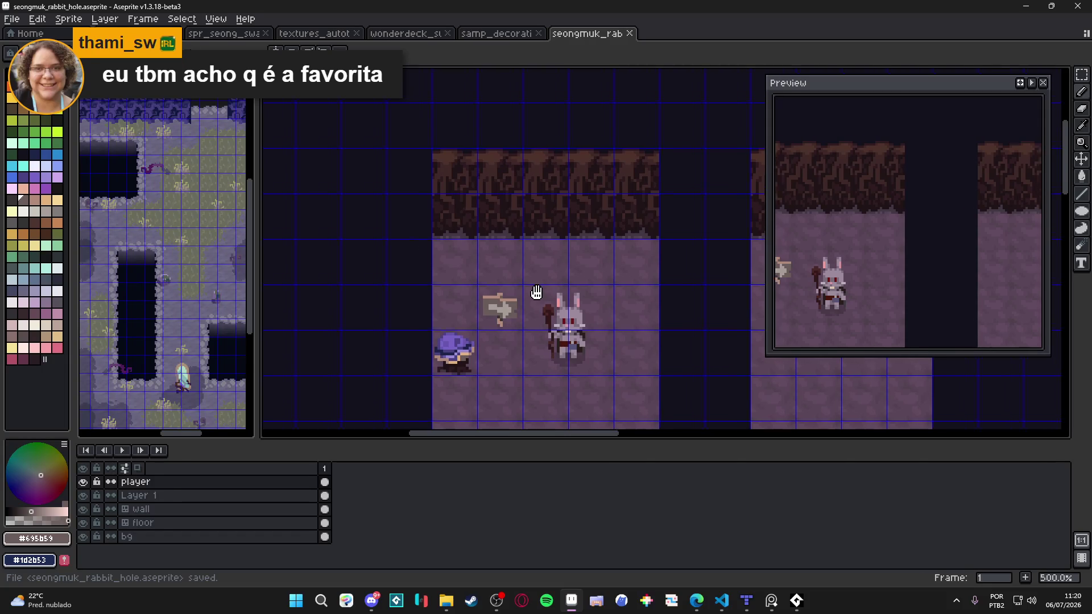
drag(540, 294, 523, 263)
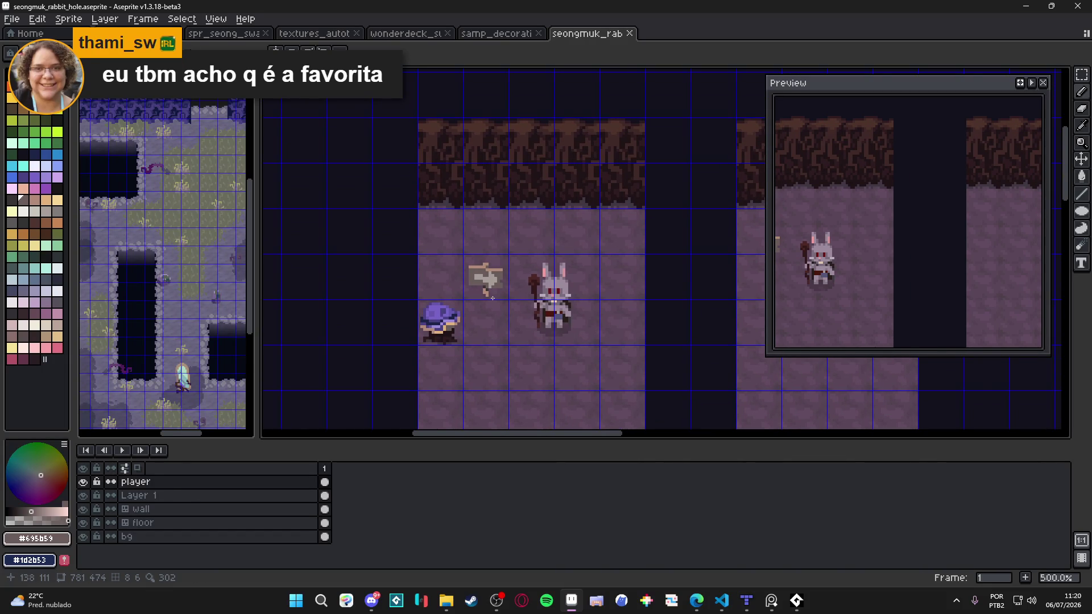
scroll(486, 292, up, 1)
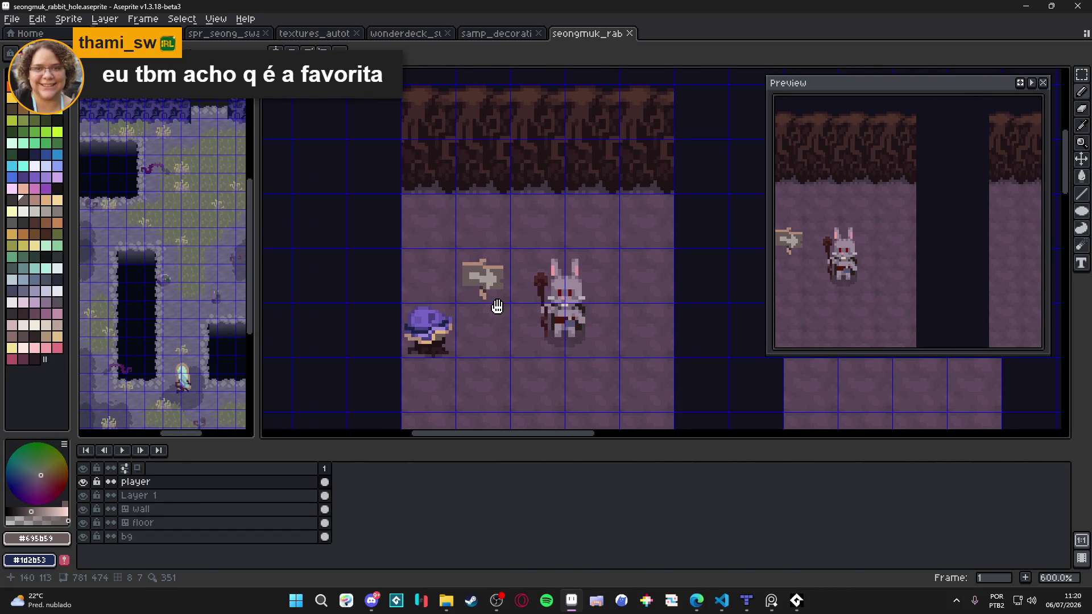
scroll(483, 295, up, 1)
scroll(482, 293, up, 3)
drag(488, 303, 475, 285)
scroll(482, 288, down, 3)
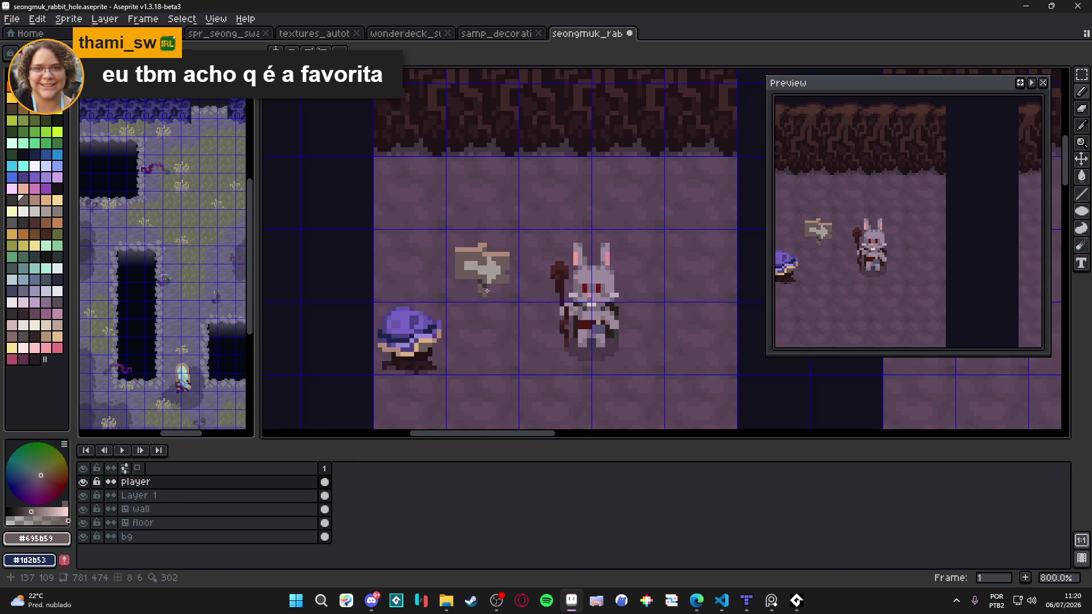
key(ctrl+s)
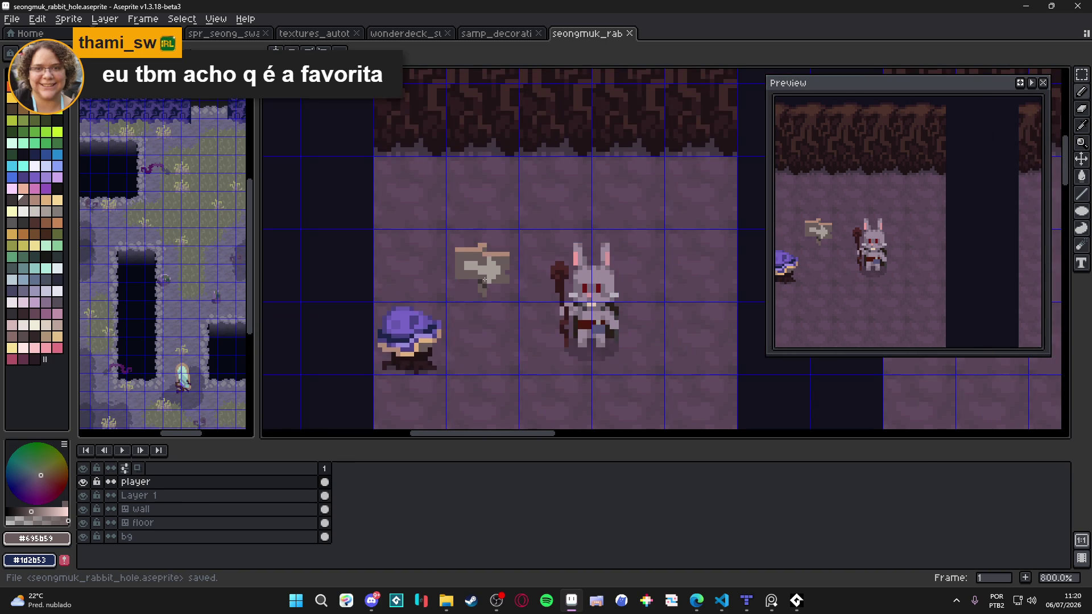
drag(484, 280, 482, 279)
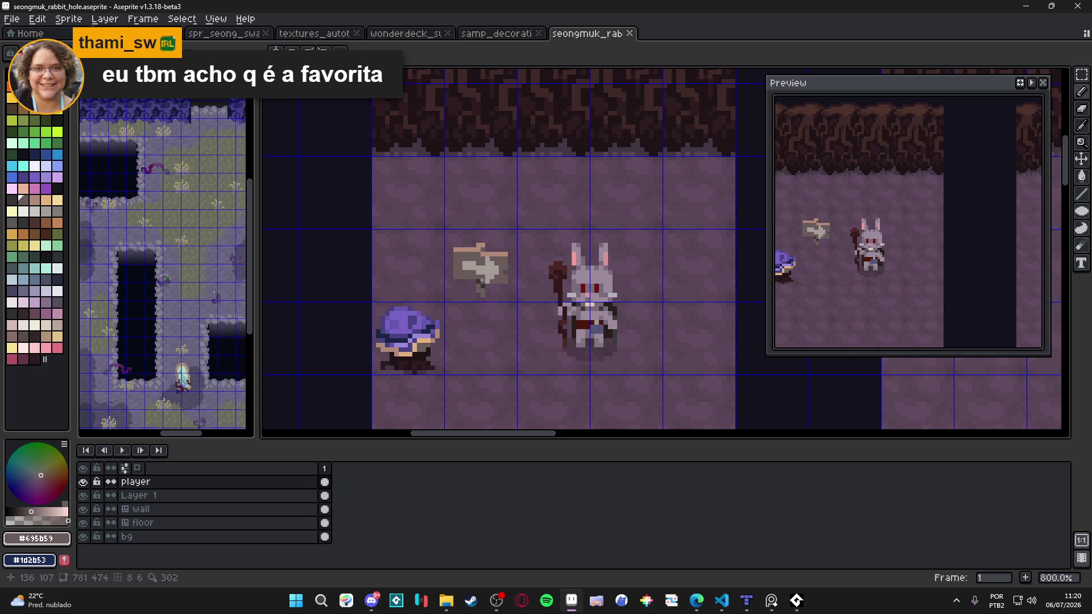
Draw a rectangular marquee around the signpost, then save and deselect.
key(m)
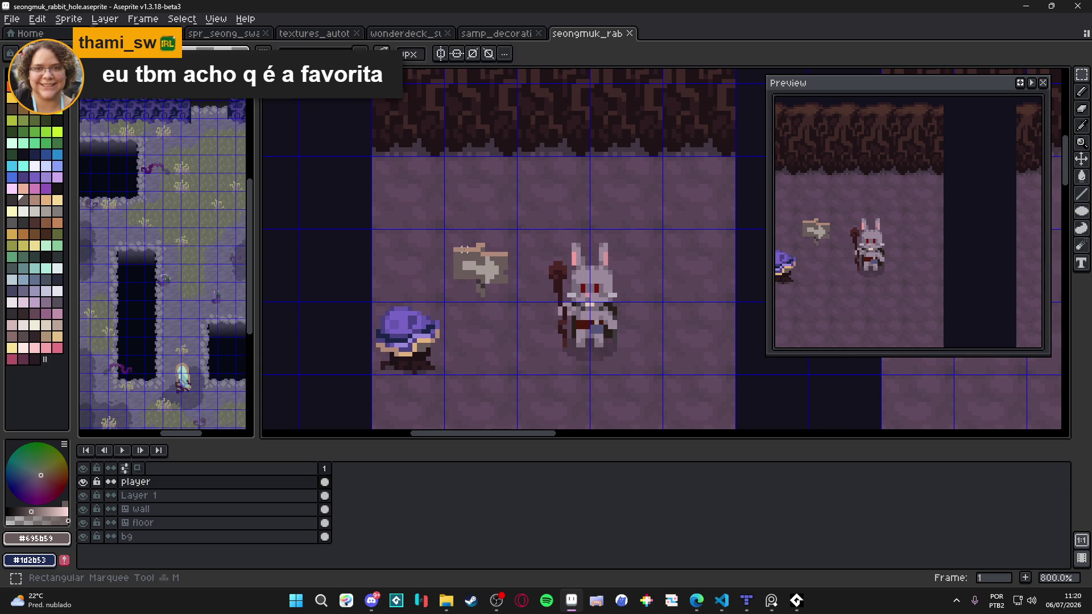
scroll(460, 240, up, 2)
drag(447, 240, 535, 328)
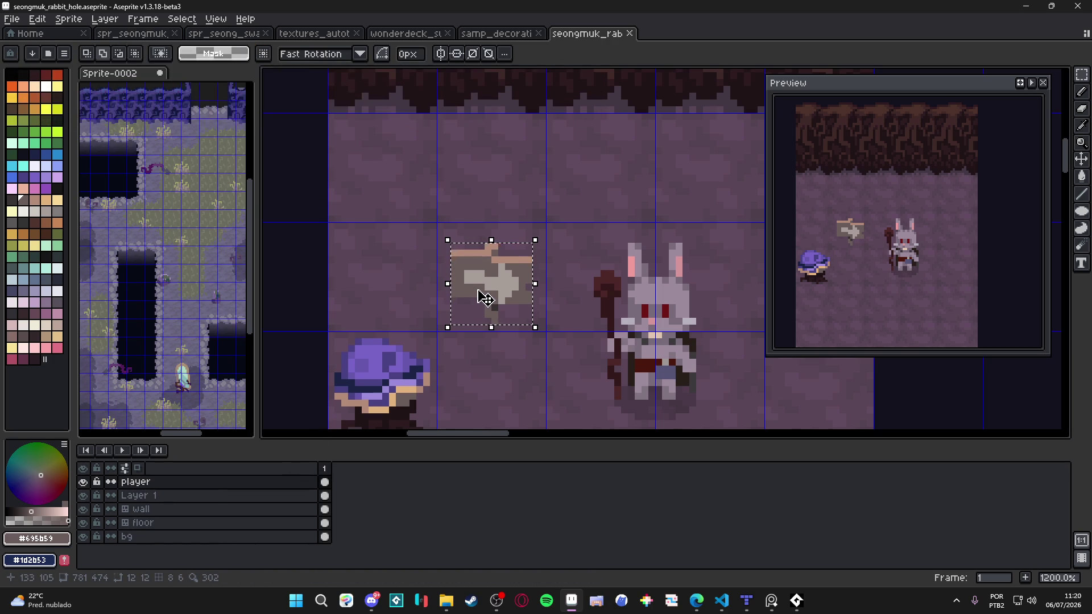
key(ctrl+d)
key(ctrl+s)
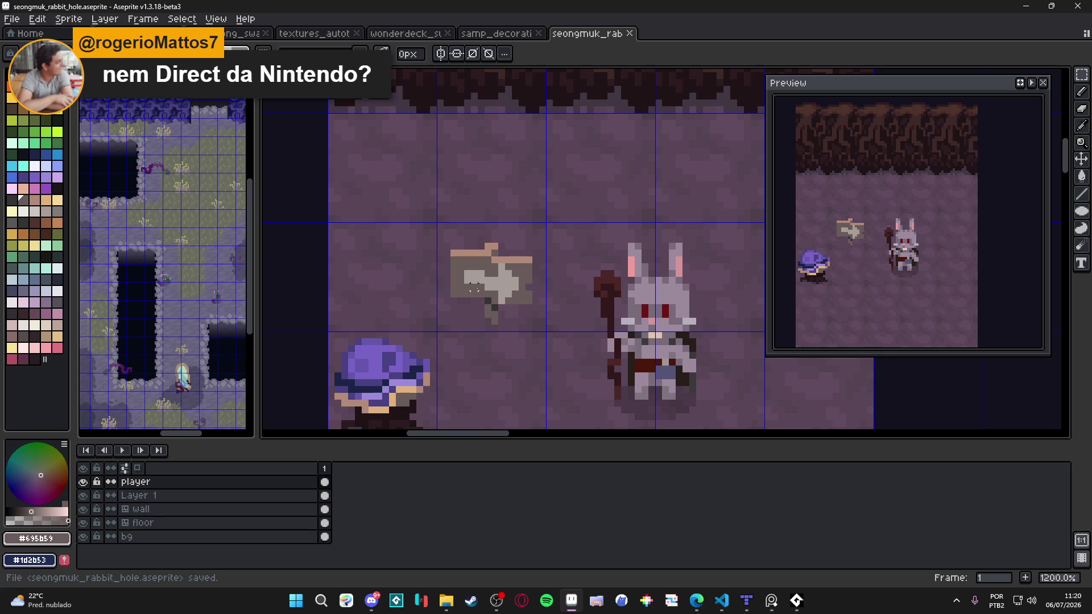
Zoom out and frame the whole cave room, then save the scene file.
scroll(528, 324, down, 3)
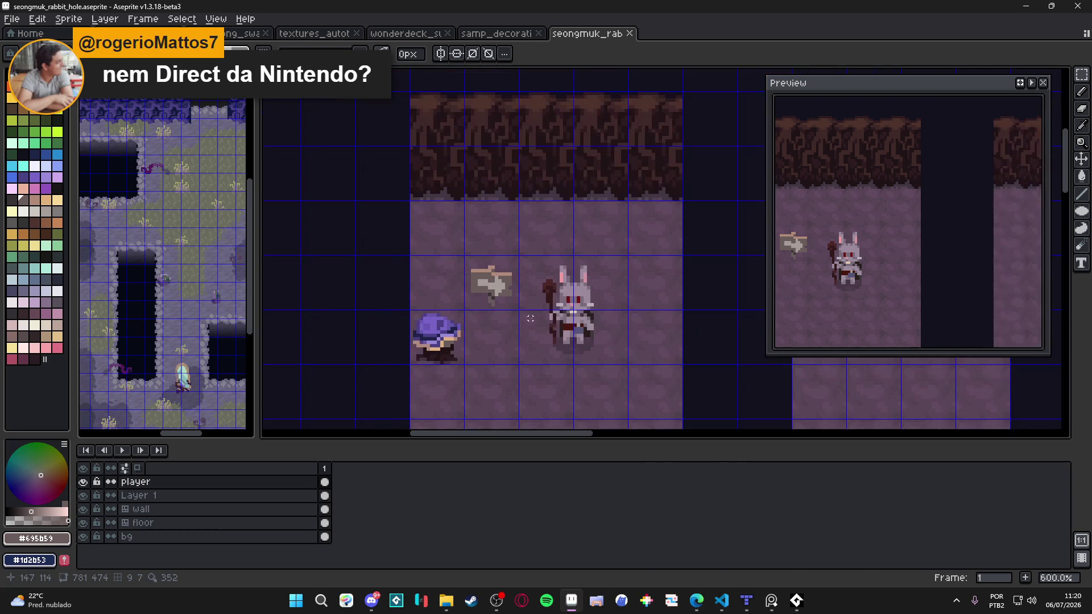
scroll(529, 324, down, 1)
key(ctrl+s)
scroll(491, 336, down, 1)
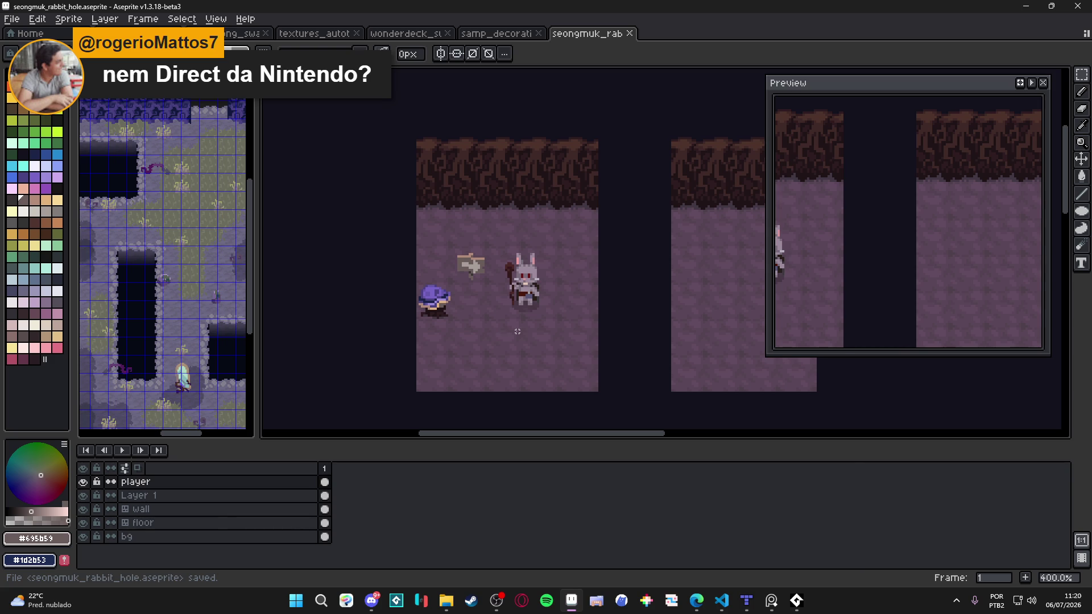
drag(516, 331, 495, 328)
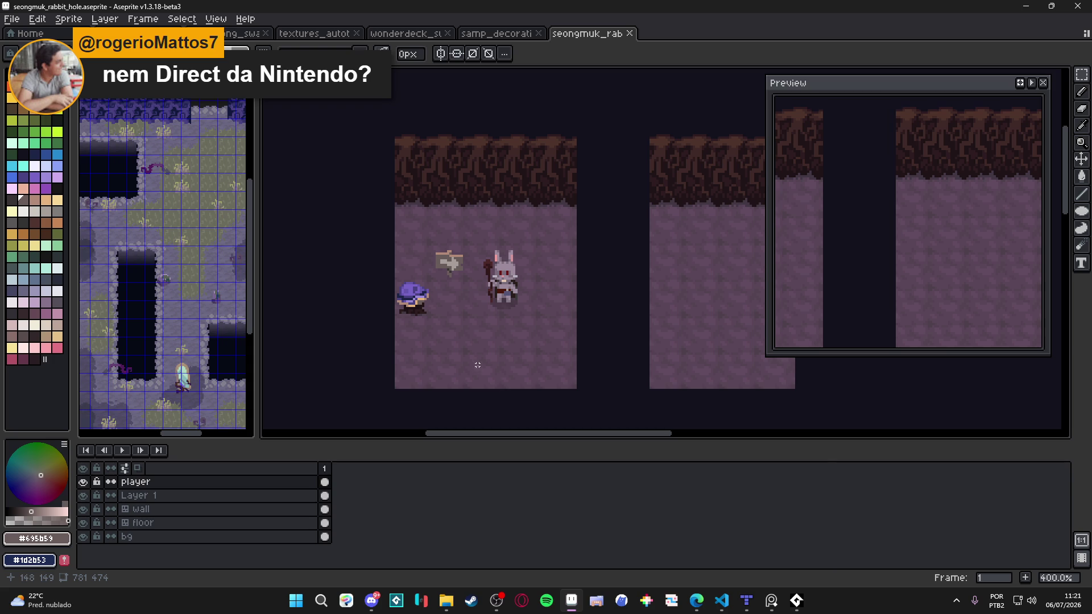
key(ctrl+s)
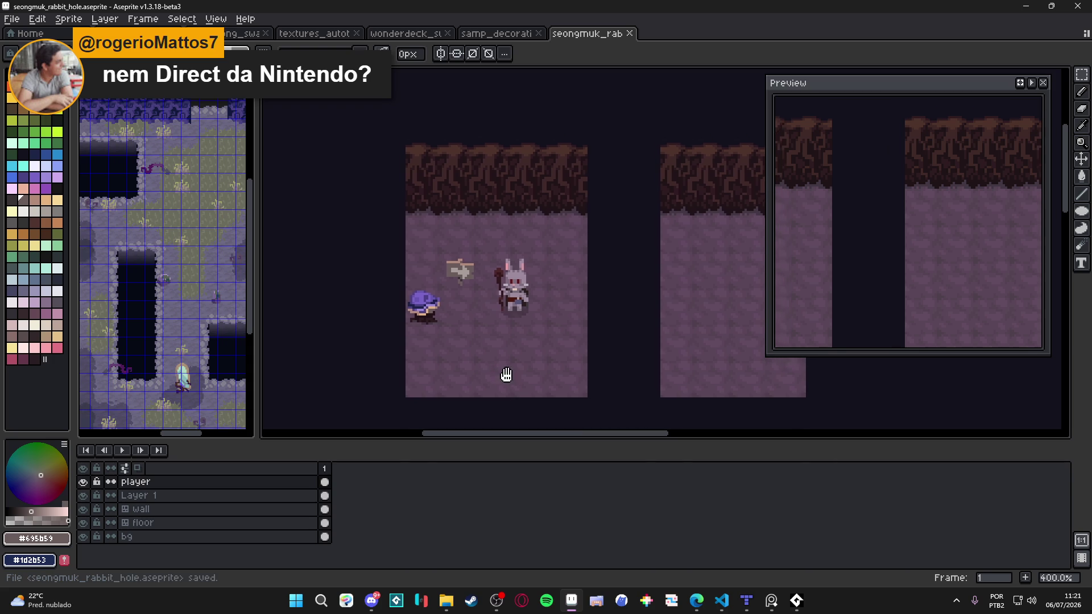
scroll(495, 370, down, 1)
scroll(490, 374, up, 1)
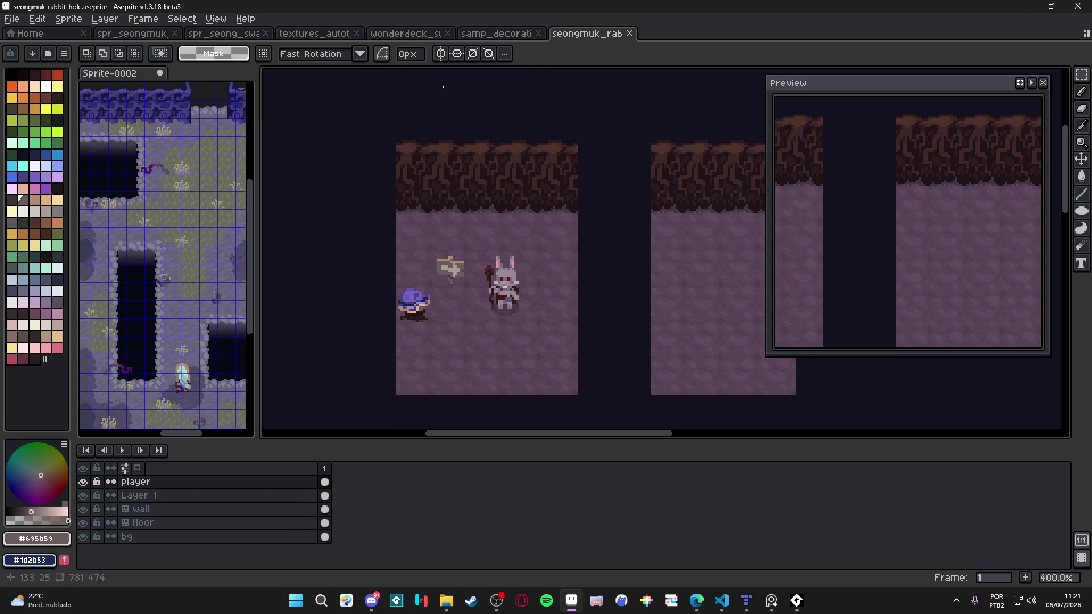
Snip screenshots of the cave room area with Win+Shift+S, dismissing the capture notification.
key(shift+super+s)
drag(374, 122, 484, 256)
drag(518, 297, 600, 416)
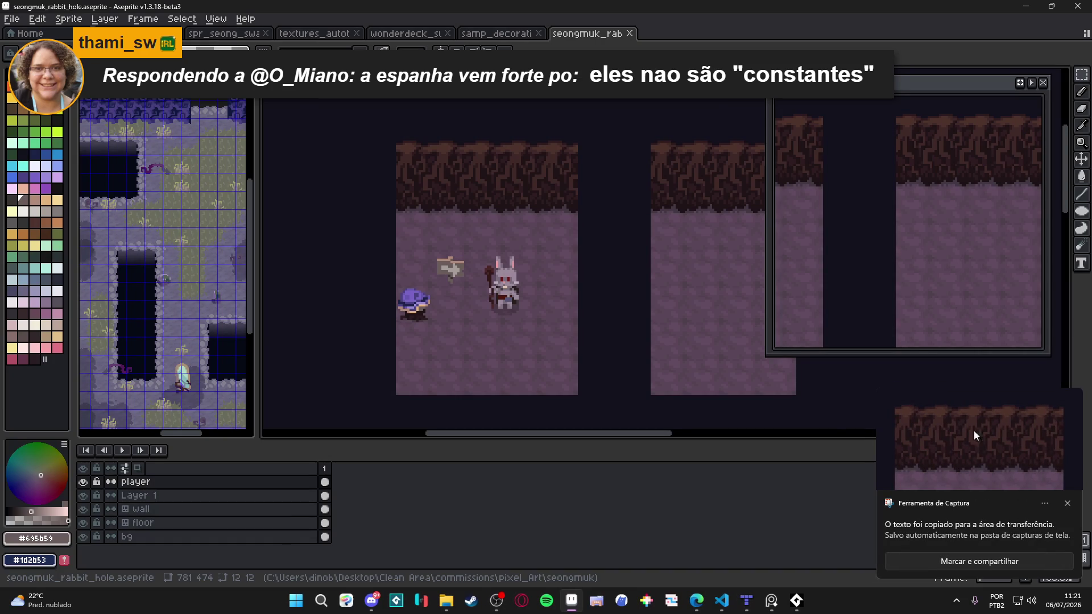
click(1068, 504)
scroll(517, 317, down, 1)
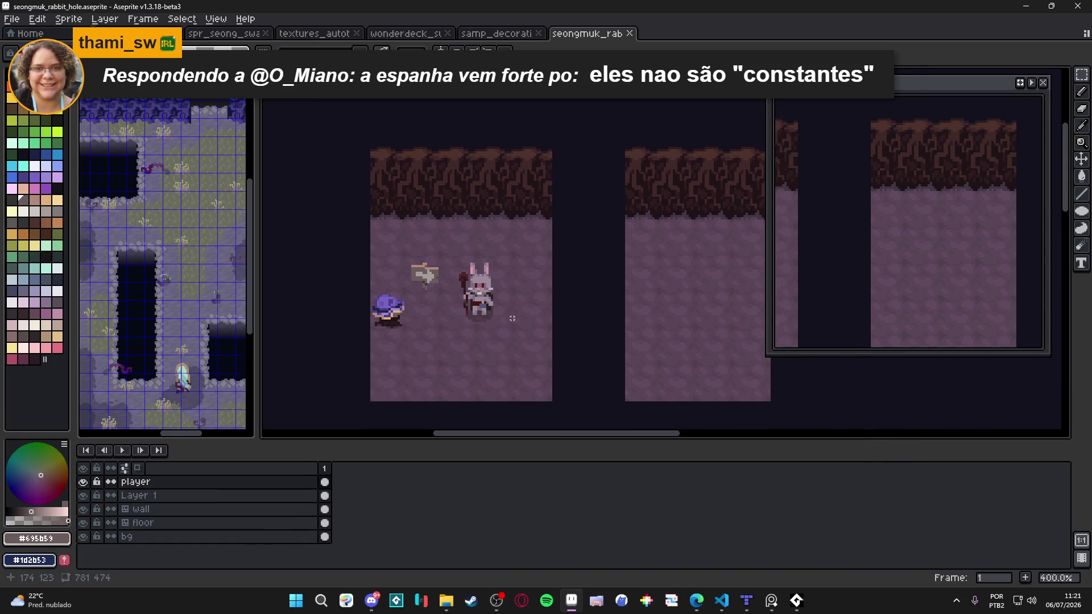
scroll(517, 316, up, 1)
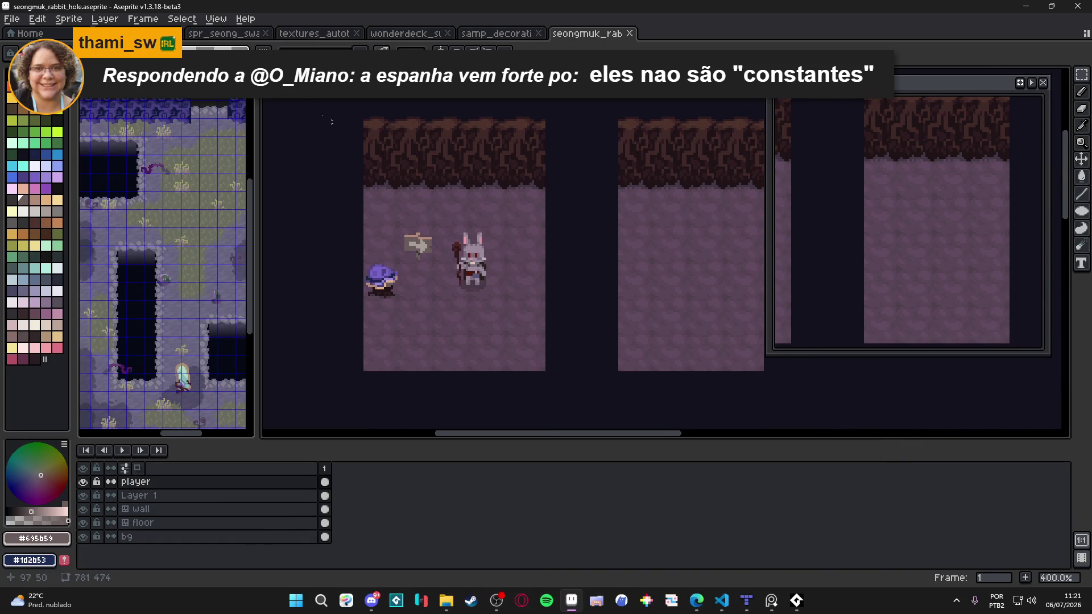
key(super+shift+s)
drag(267, 99, 612, 413)
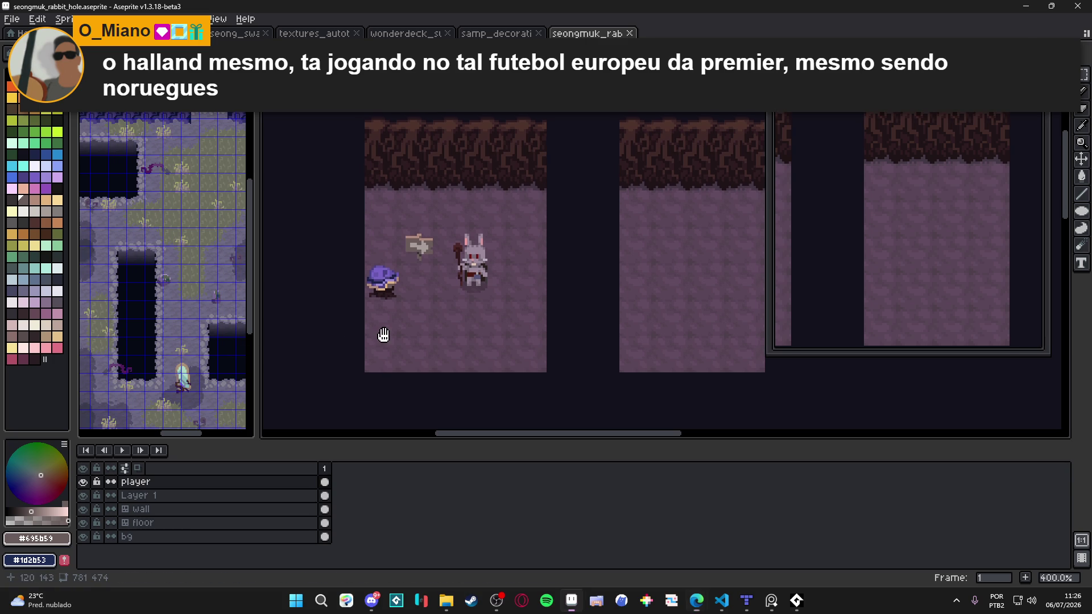
Pan the canvas slightly down, then switch from Aseprite to the browser.
drag(382, 334, 380, 343)
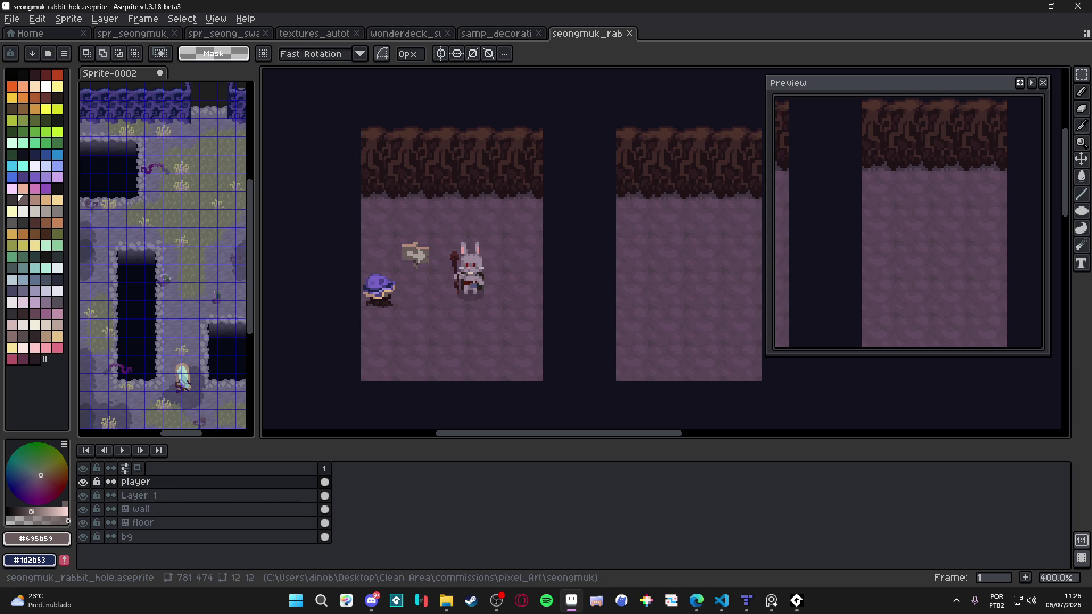
key(alt+Tab)
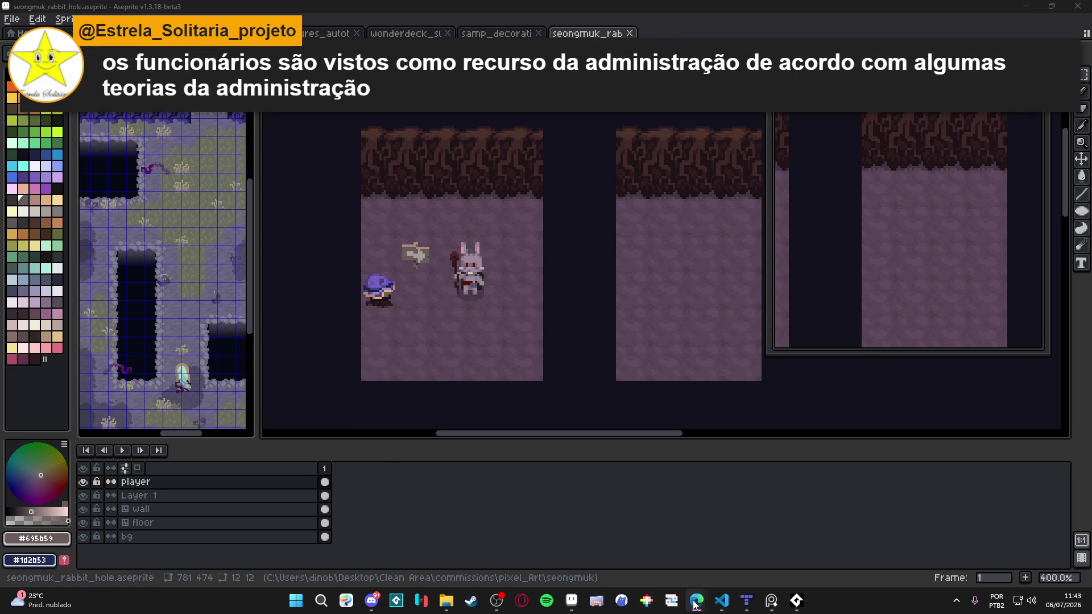
mouse_move(695, 604)
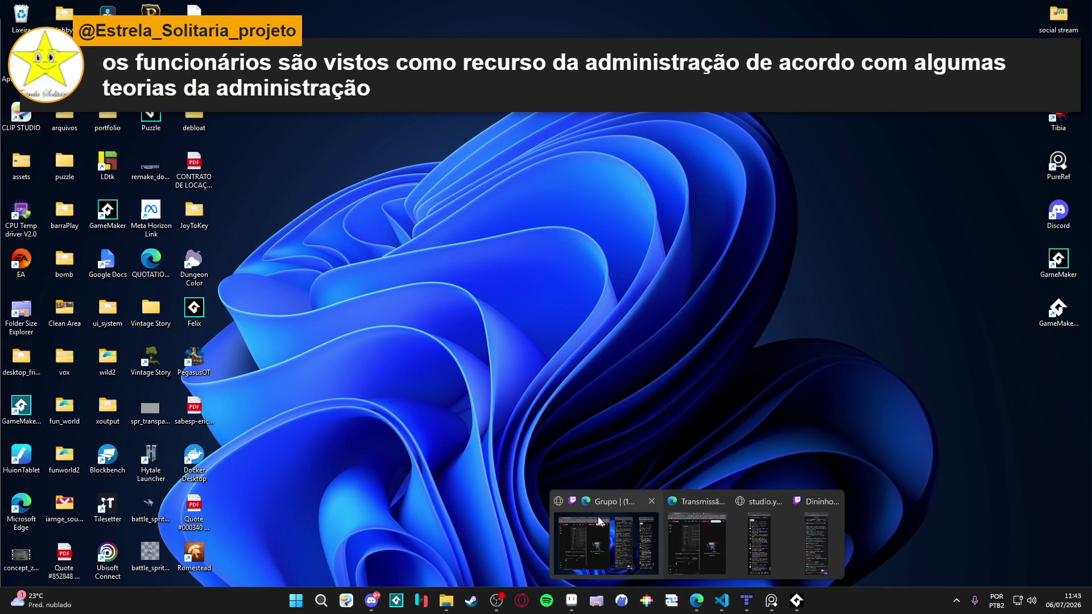